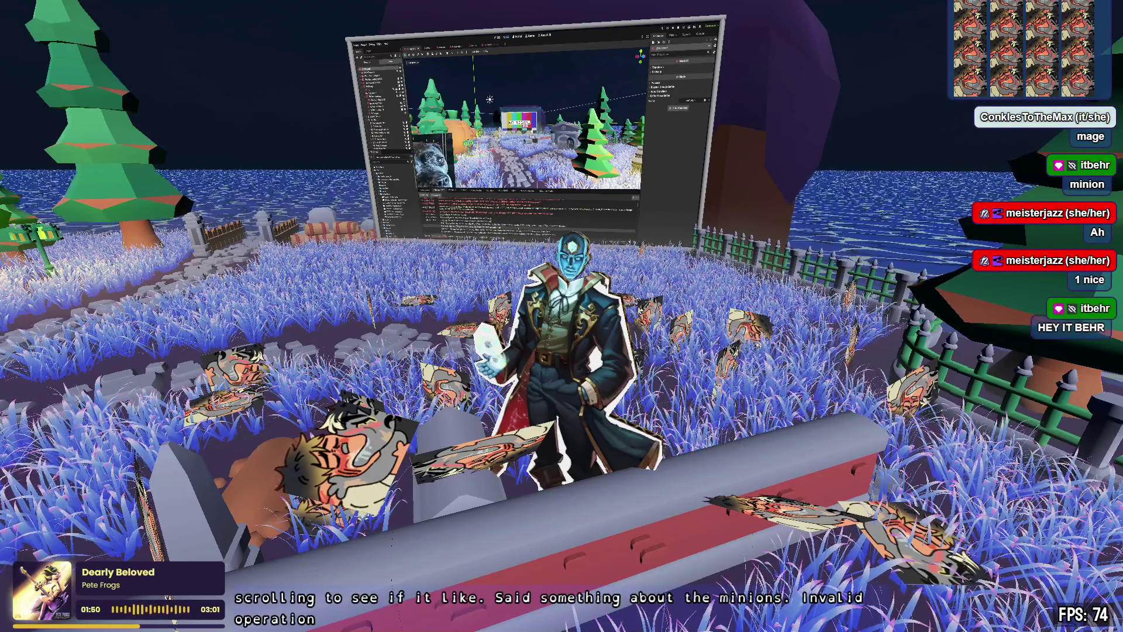
# Switch from Godot to the Zed editor showing MinionHandler.cs.
pyautogui.hotkey('alt', 'Tab')
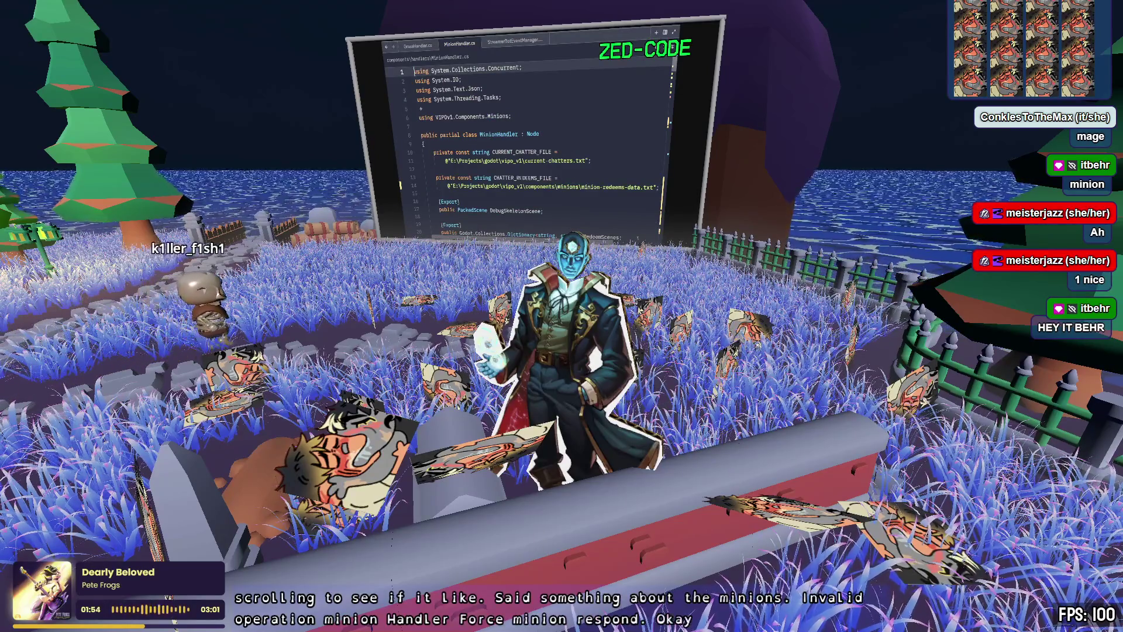
# Scroll to ForceMinionRespawn and select the line that matches minions by ChatterName.
pyautogui.scroll(-20, 578, 217)
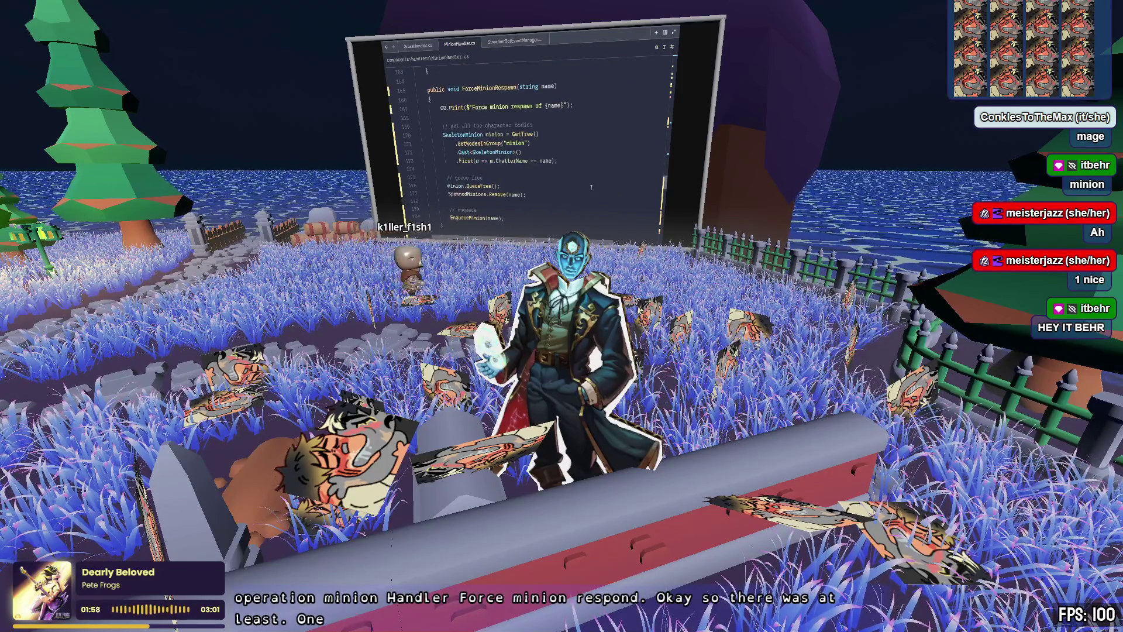
pyautogui.click(578, 134)
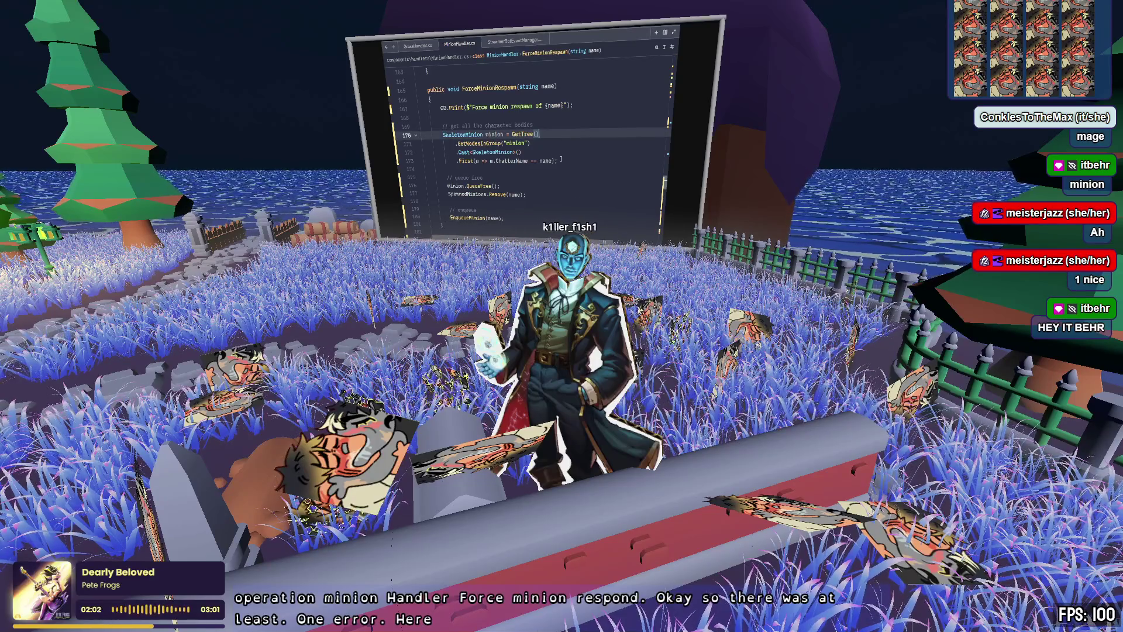
pyautogui.moveTo(555, 160); pyautogui.dragTo(456, 160)
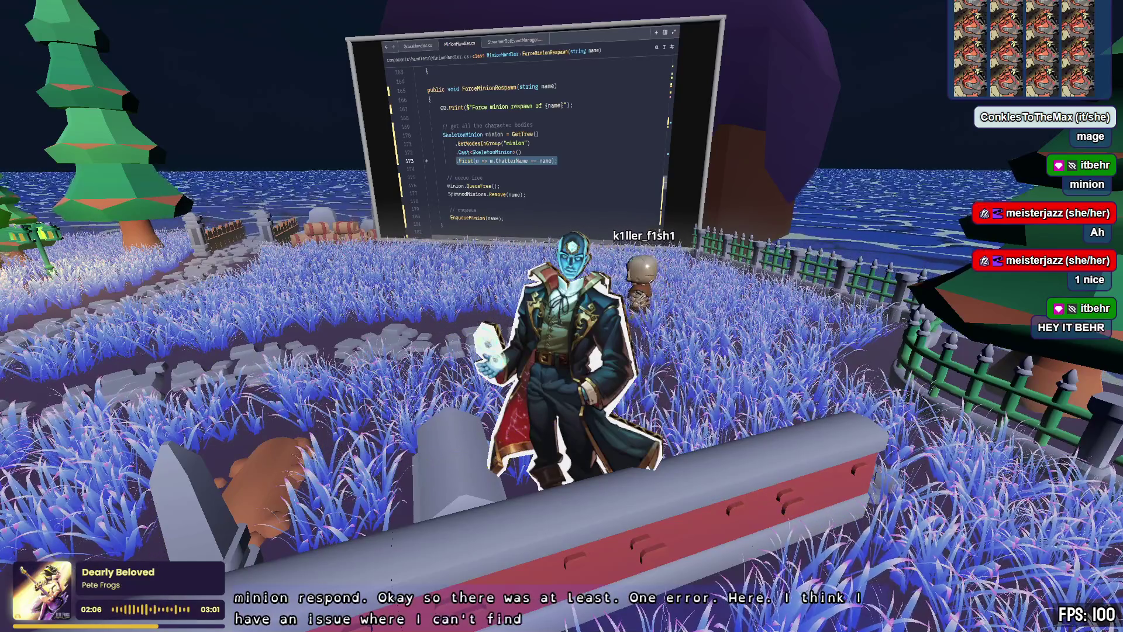
pyautogui.hotkey('alt', 'Tab')
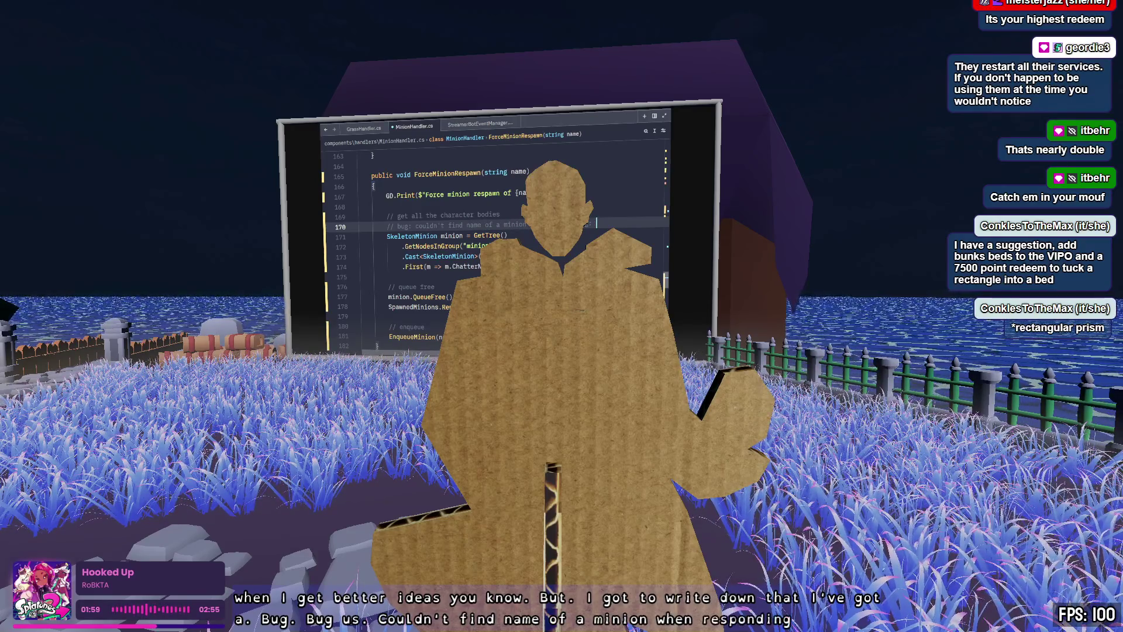
# Finish the viewer's username in the bug comment, then bring up GrassHandler.cs.
pyautogui.write('erjazz')
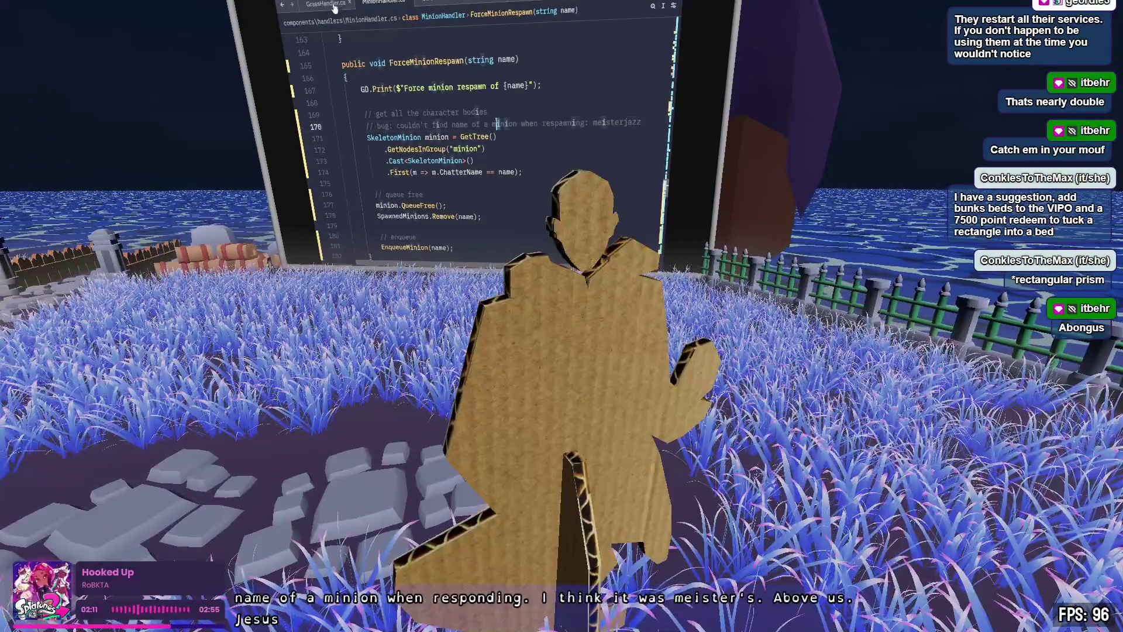
pyautogui.click(334, 7)
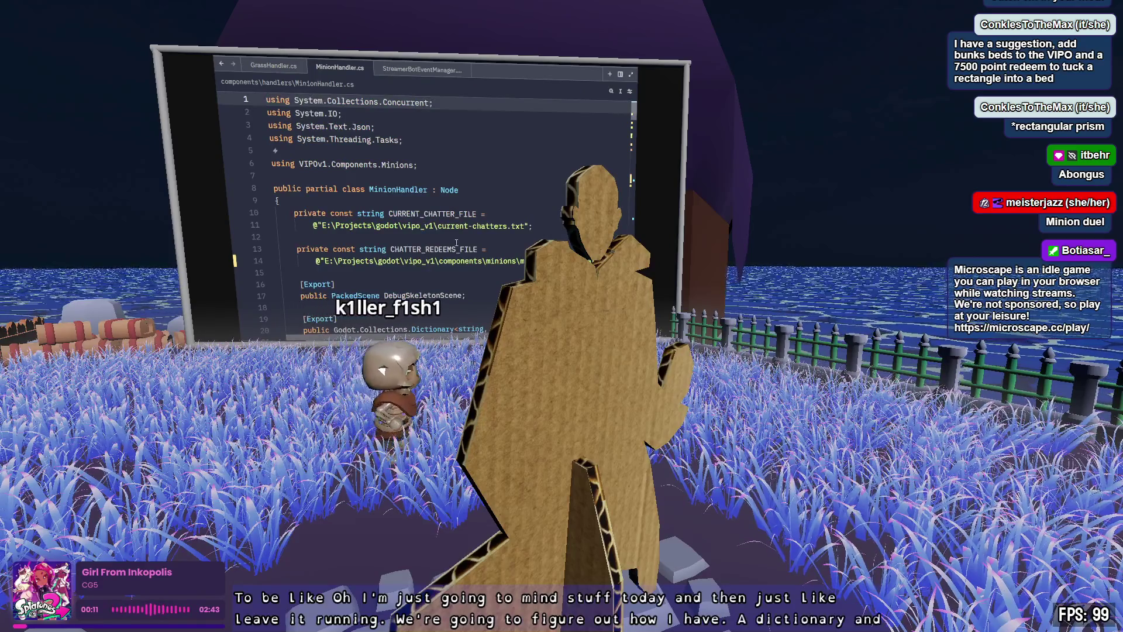
# Copy Godot.Collections from line 20 of MinionHandler.cs and return to GrassHandler.cs.
pyautogui.scroll(-3, 456, 242)
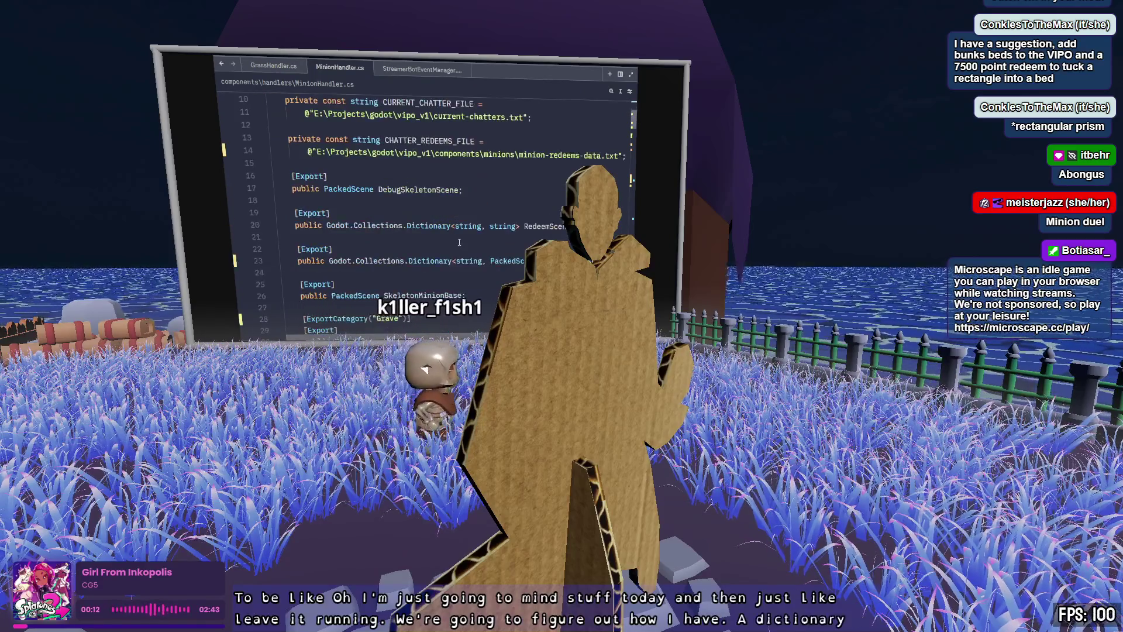
pyautogui.doubleClick(394, 225)
pyautogui.click(462, 261)
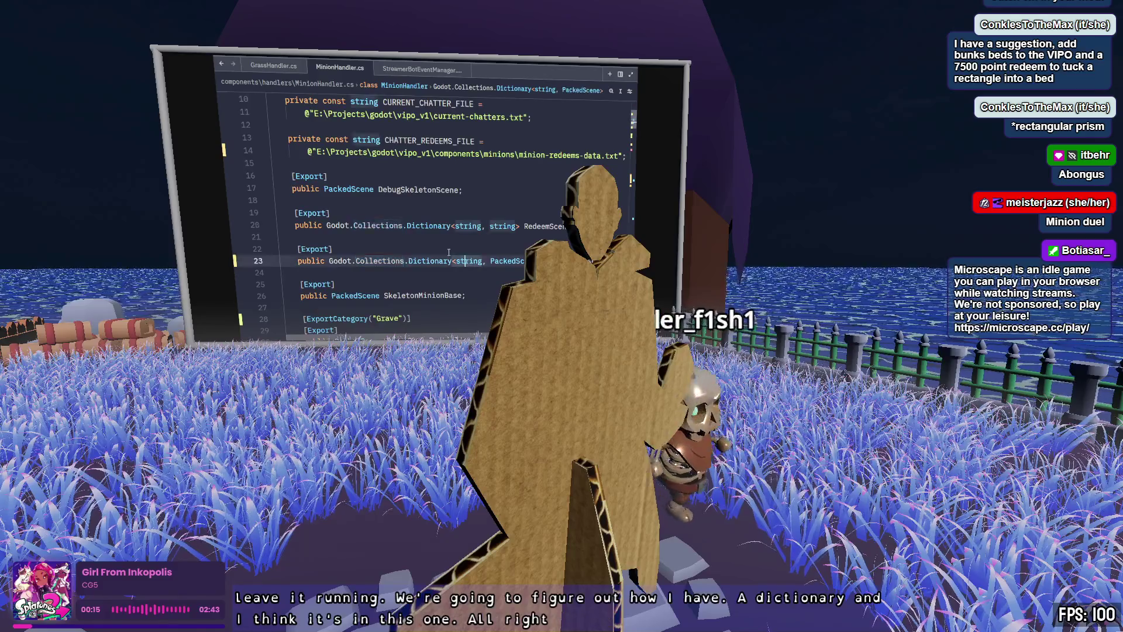
pyautogui.moveTo(402, 225); pyautogui.dragTo(326, 225)
pyautogui.hotkey('ctrl', 'c')
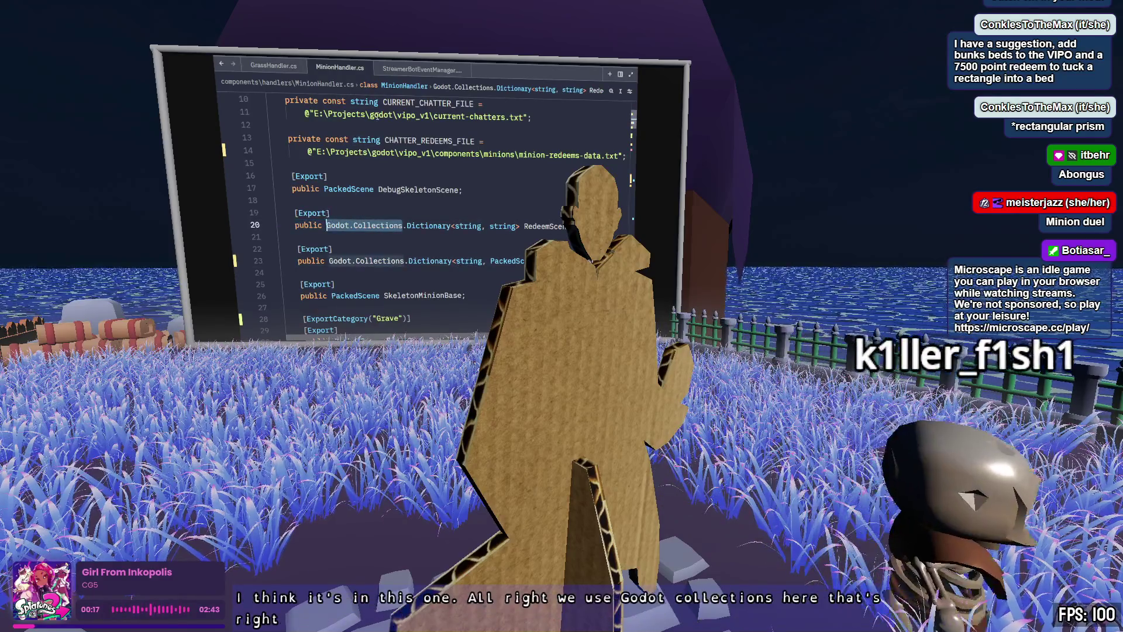
pyautogui.click(284, 69)
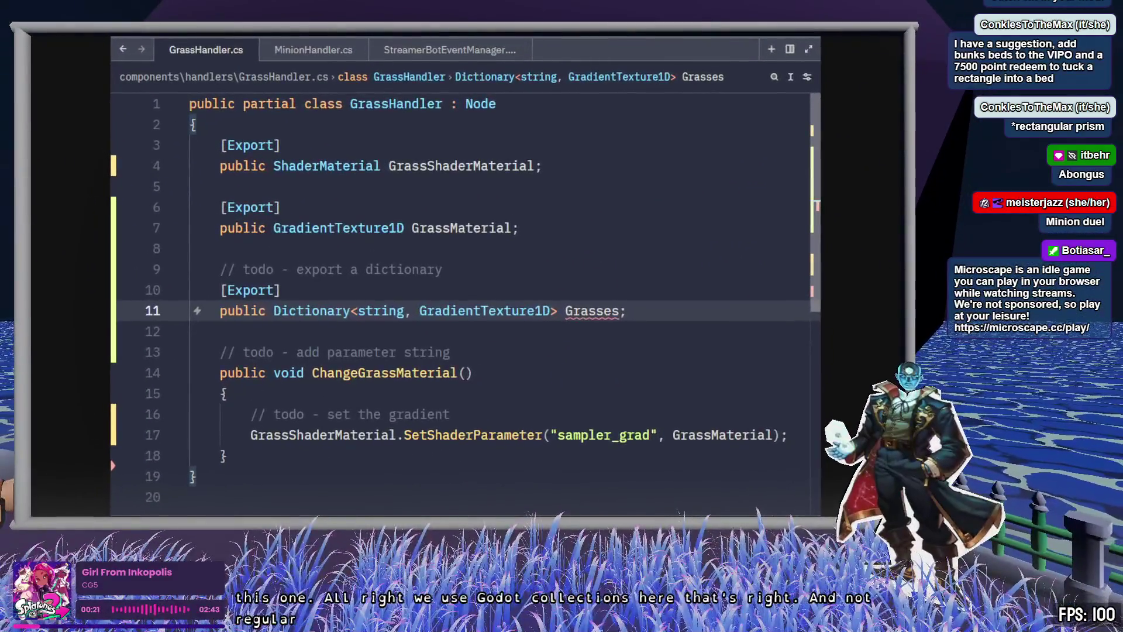
# Make Grasses on line 11 a Godot.Collections.Dictionary and save GrassHandler.cs.
pyautogui.hotkey('ctrl', 'v')
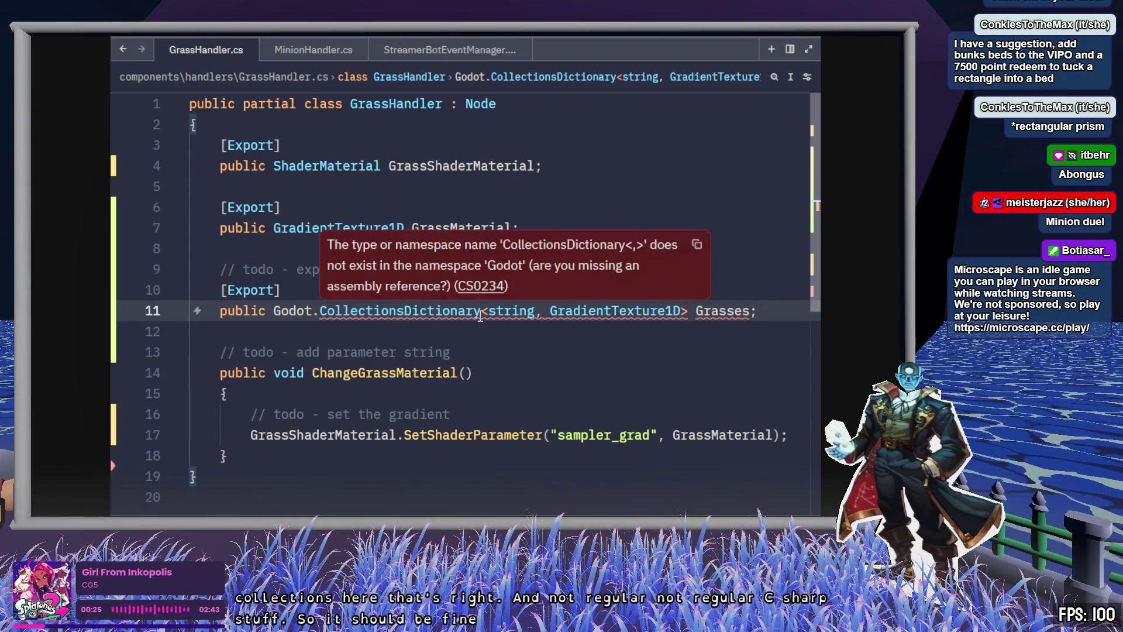
pyautogui.write('.')
pyautogui.click(619, 435)
pyautogui.hotkey('ctrl', 's')
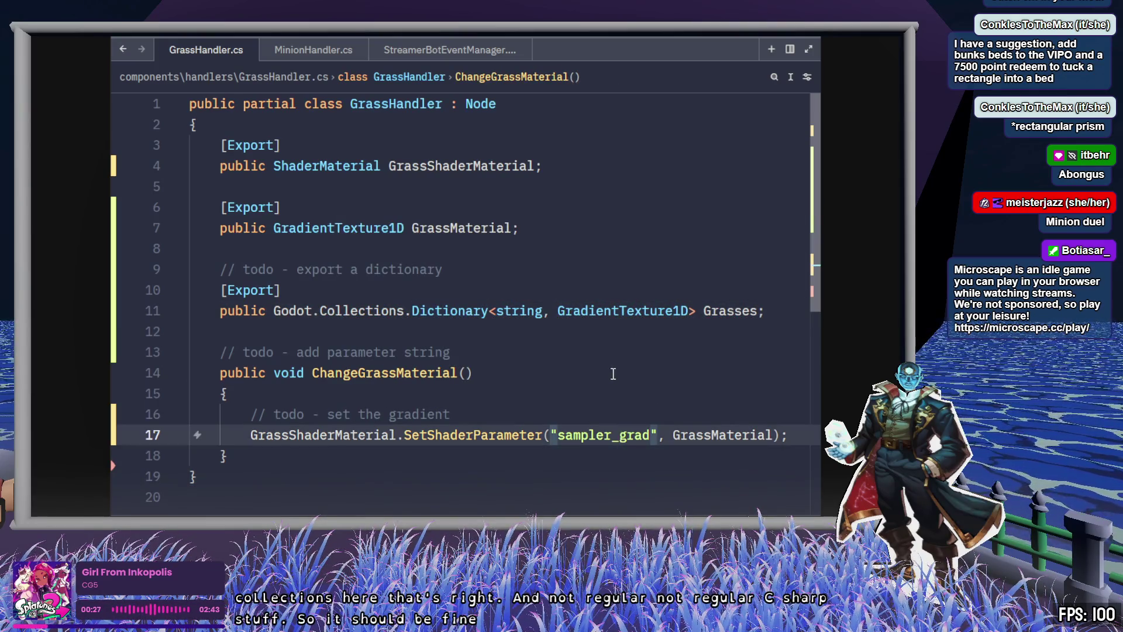
pyautogui.scroll(-1, 613, 373)
pyautogui.scroll(1, 590, 378)
# Add a string grassName parameter to the ChangeGrassMaterial method.
pyautogui.click(495, 355)
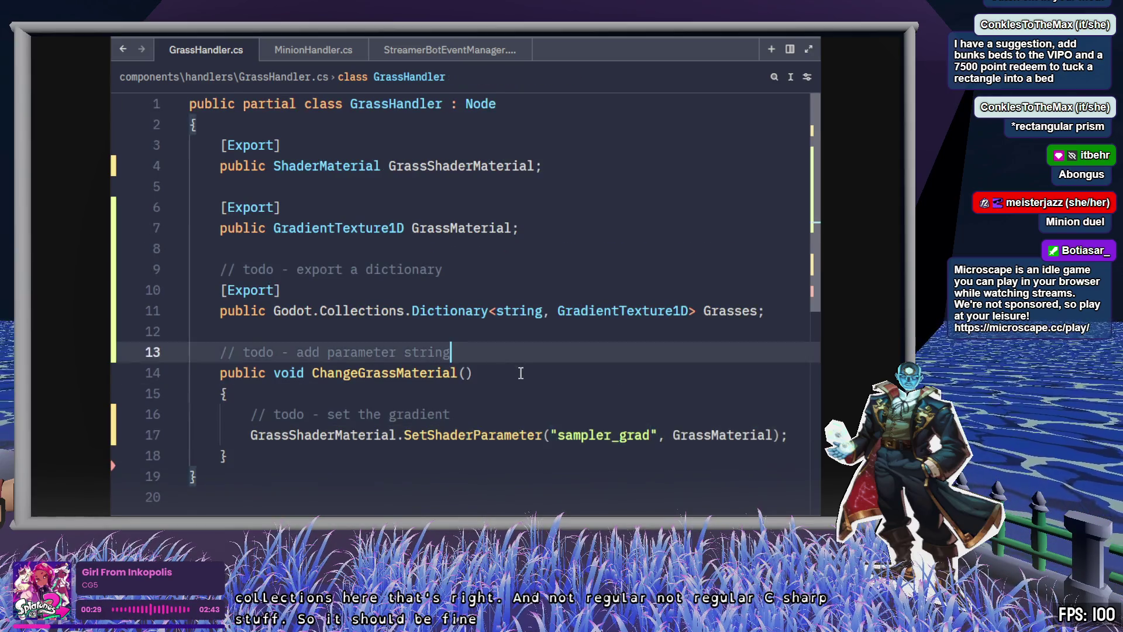
pyautogui.press('Down')
pyautogui.doubleClick(389, 372)
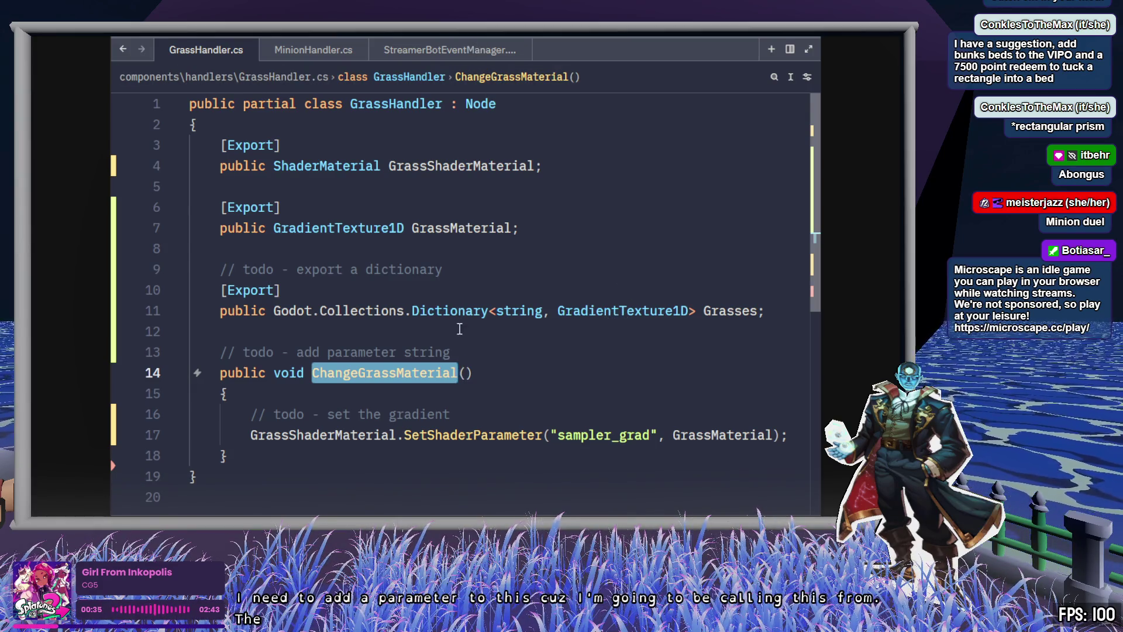
pyautogui.click(466, 375)
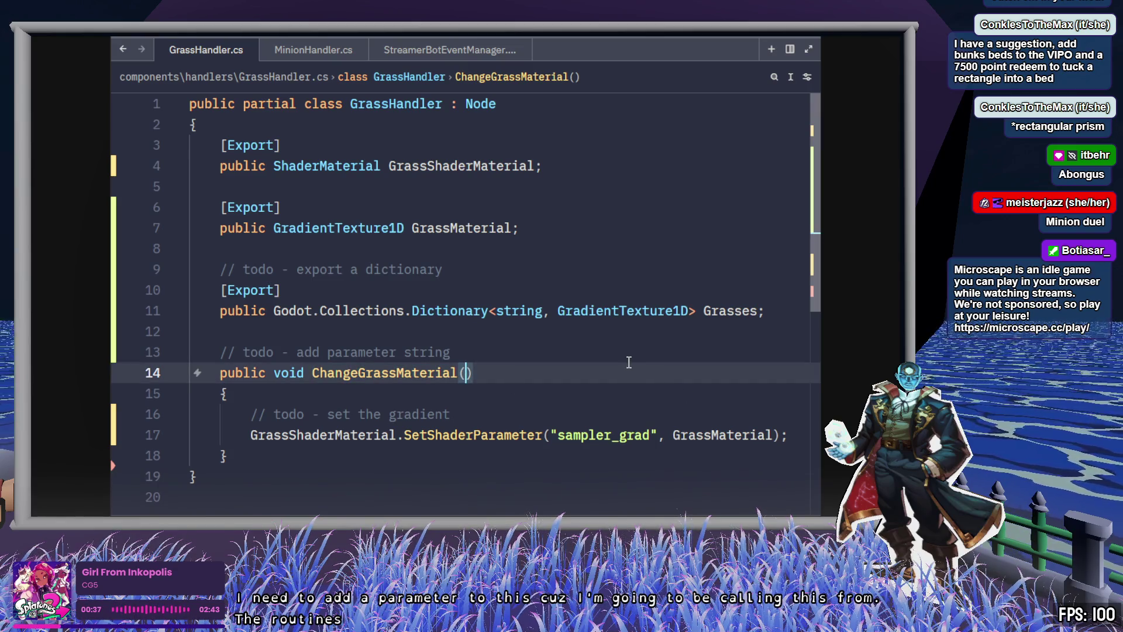
pyautogui.write('string gras')
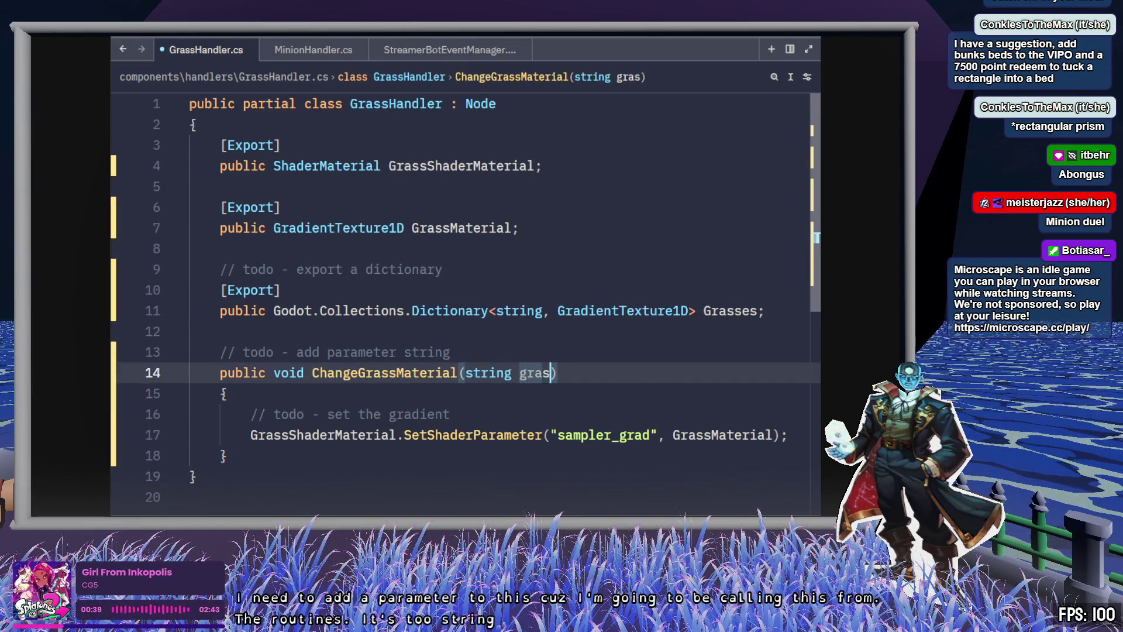
# Insert blank lines above the set-the-gradient comment.
pyautogui.press('Down')
pyautogui.press('Down')
pyautogui.press('Down')
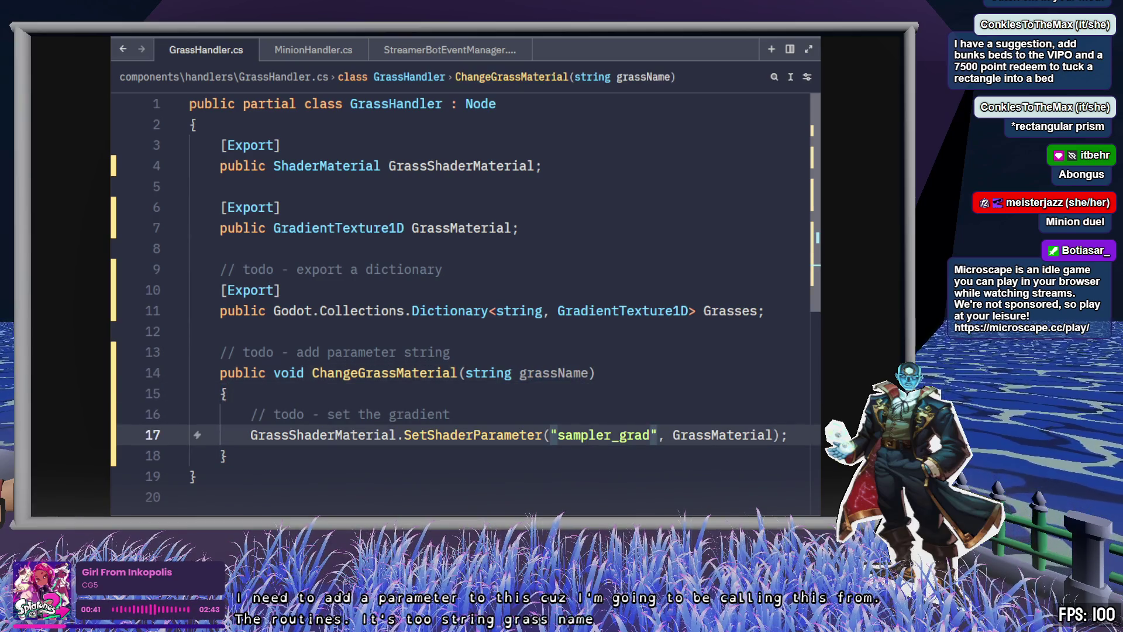
pyautogui.press('Up')
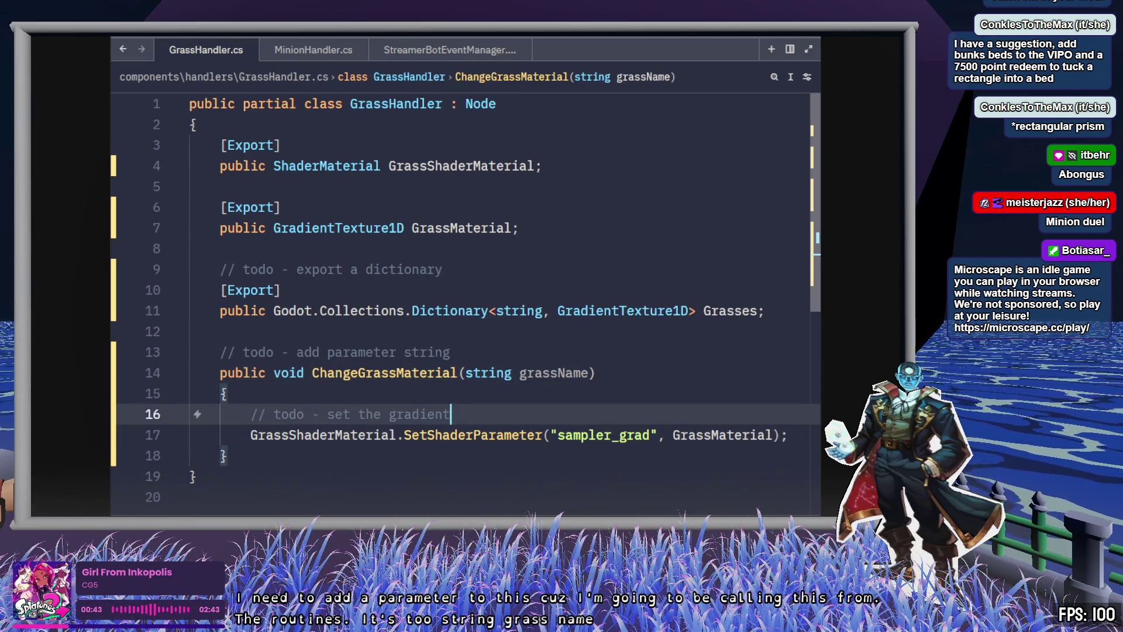
pyautogui.hotkey('ctrl', 'shift', 'Return')
pyautogui.hotkey('ctrl', 'shift', 'Return')
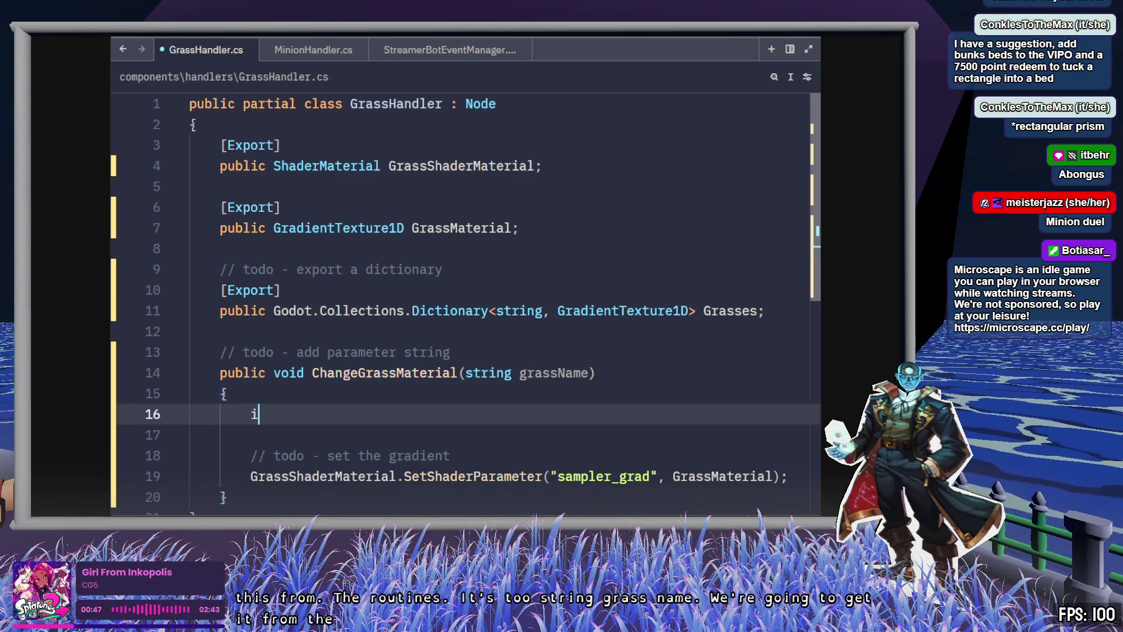
# Add an if (!Grasses.ContainsKey(grassName)) guard that returns early, and save.
pyautogui.write('if (G')
pyautogui.write('rasses')
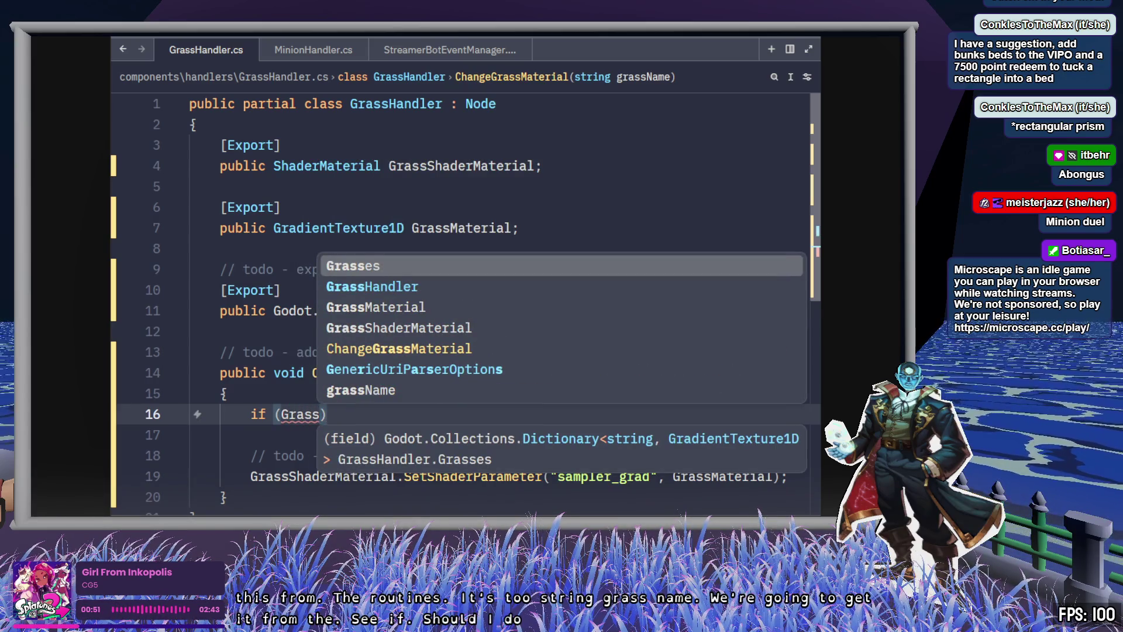
pyautogui.write('.con')
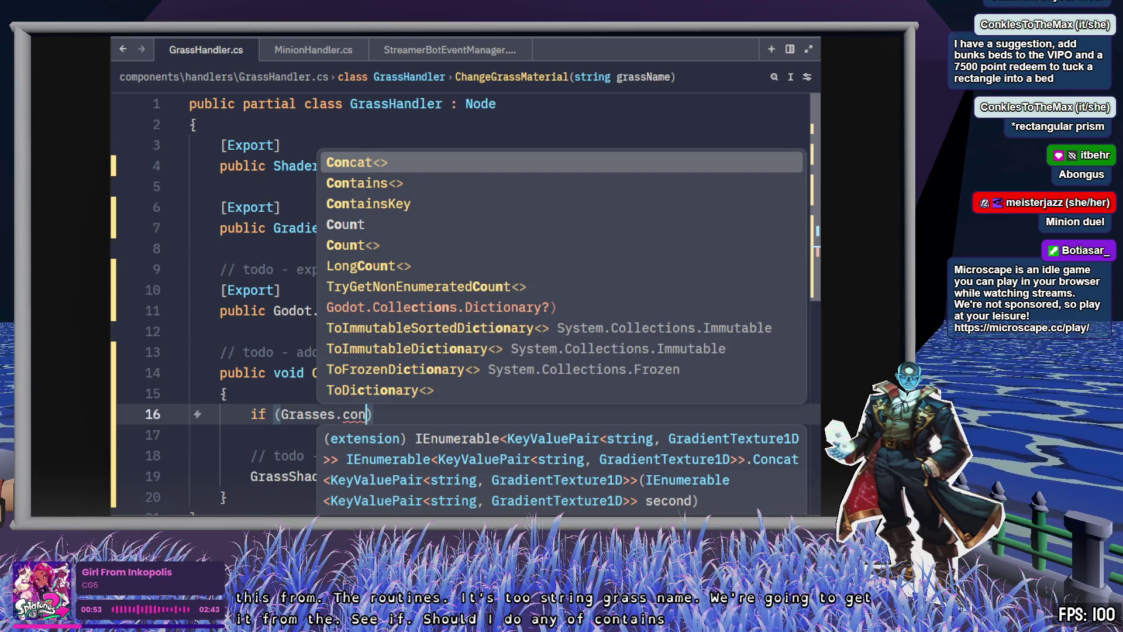
pyautogui.press('Down')
pyautogui.press('Down')
pyautogui.press('Return')
pyautogui.write('(')
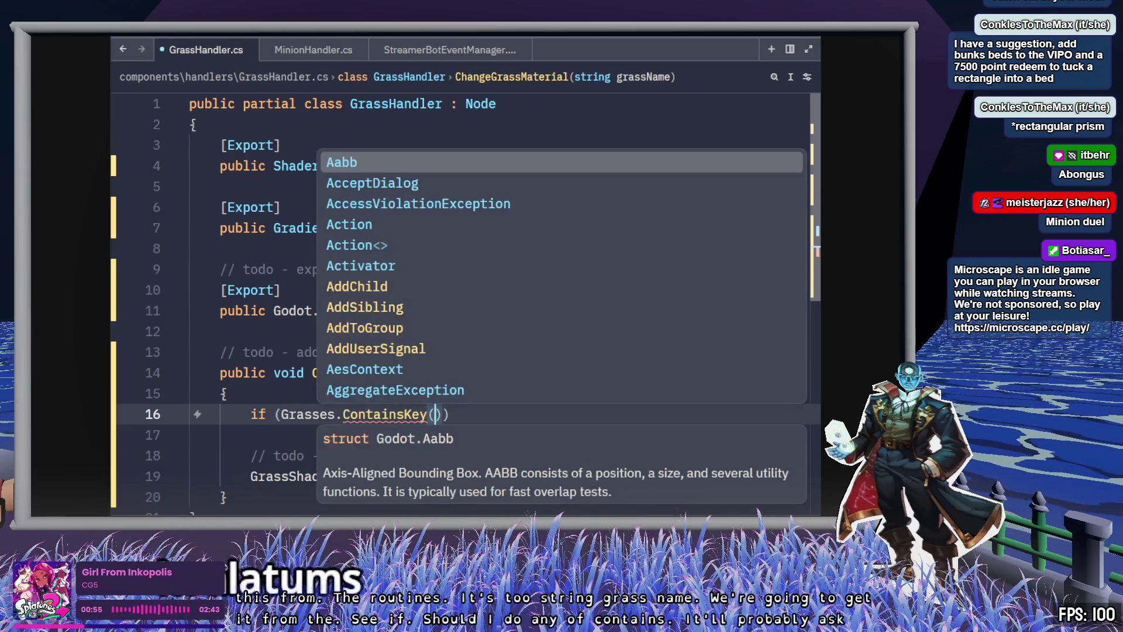
pyautogui.write('grassName')
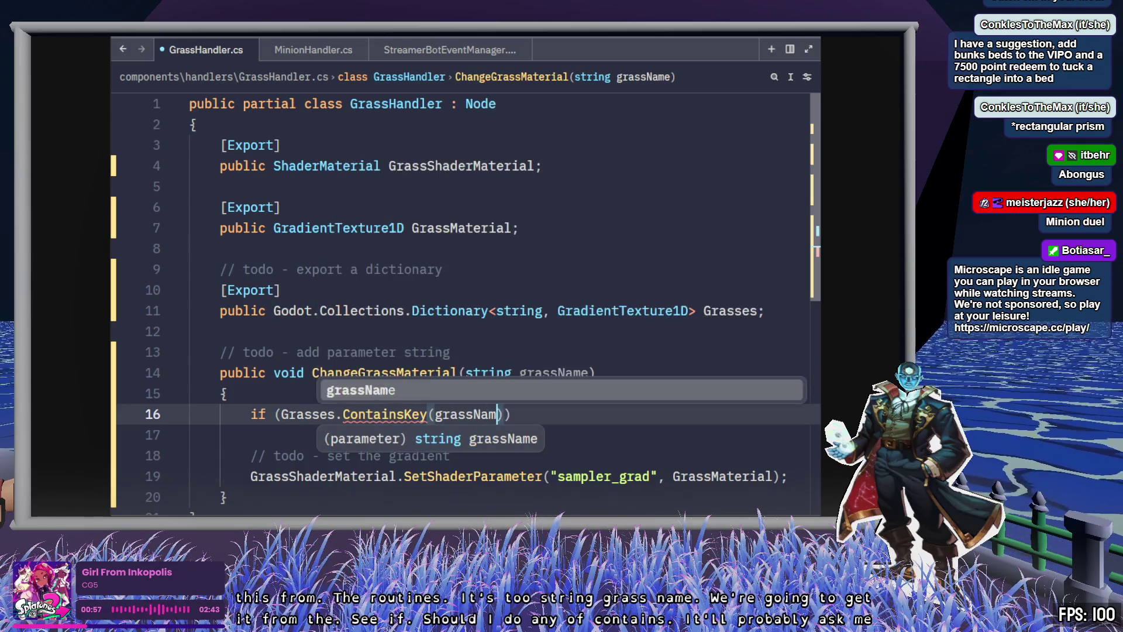
pyautogui.press('End')
pyautogui.press('Return')
pyautogui.write('{')
pyautogui.press('Return')
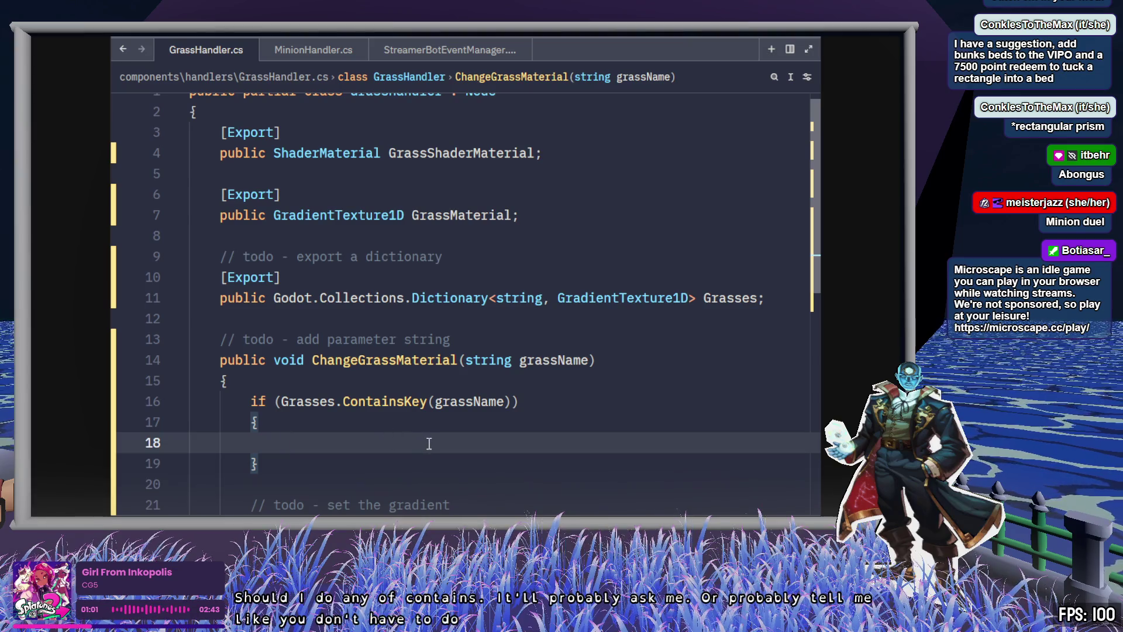
pyautogui.click(283, 401)
pyautogui.write('!')
pyautogui.press('Down')
pyautogui.press('Down')
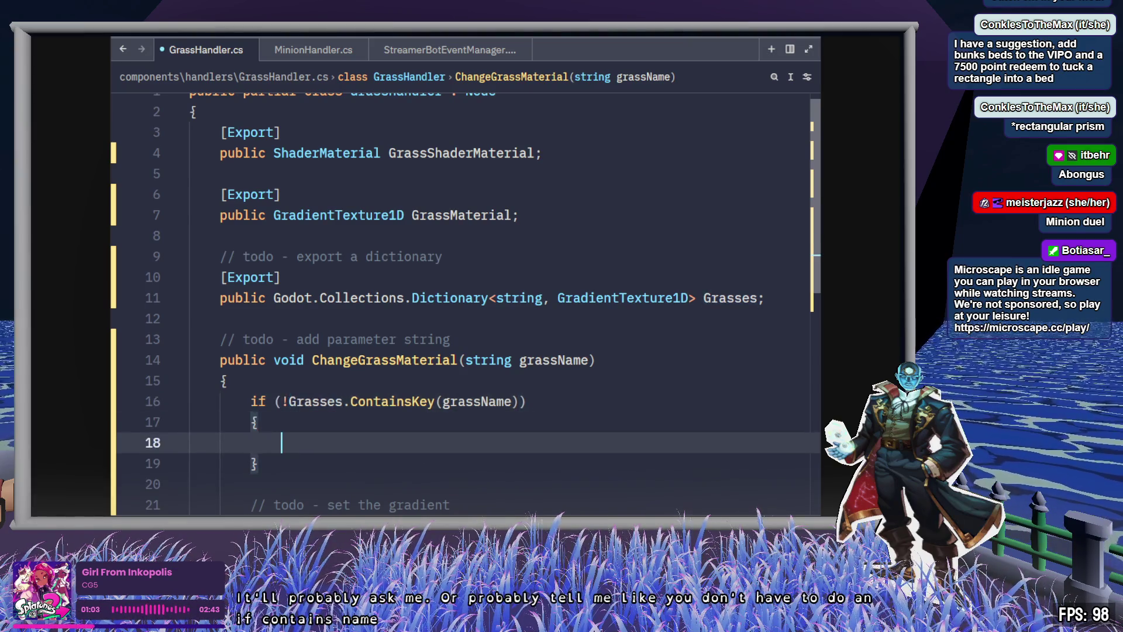
pyautogui.write('ret')
pyautogui.press('Tab')
pyautogui.write(';')
pyautogui.click(257, 422)
pyautogui.hotkey('ctrl', 's')
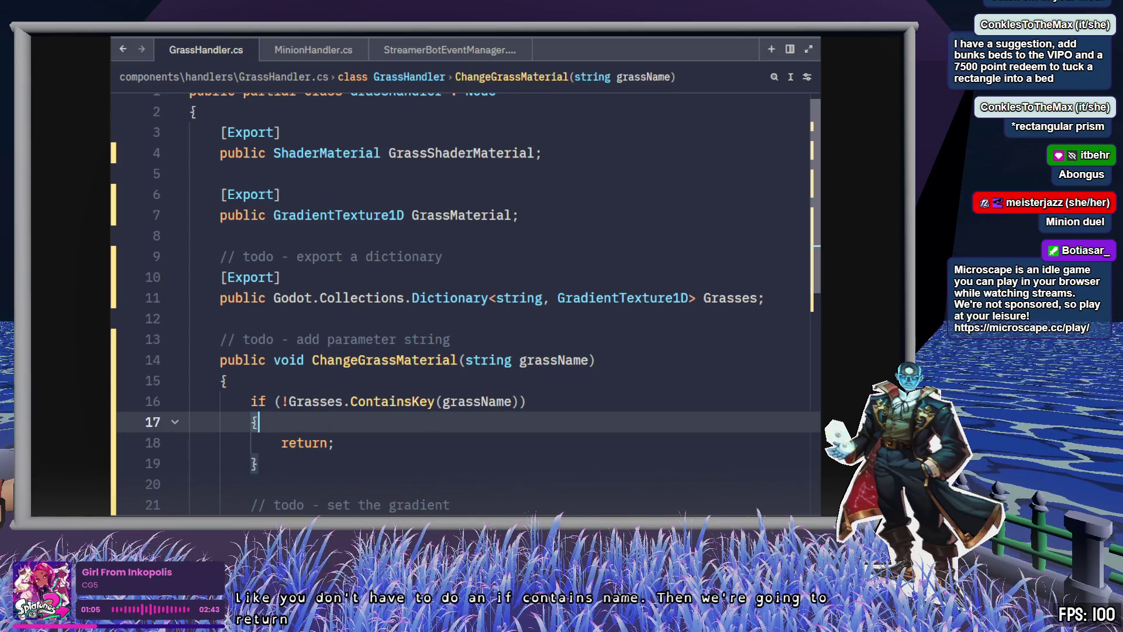
# Print "Could not find grass with name: {grassName}" before the return, save, and go build in Godot.
pyautogui.scroll(-1, 465, 304)
pyautogui.press('Return')
pyautogui.write('GD.')
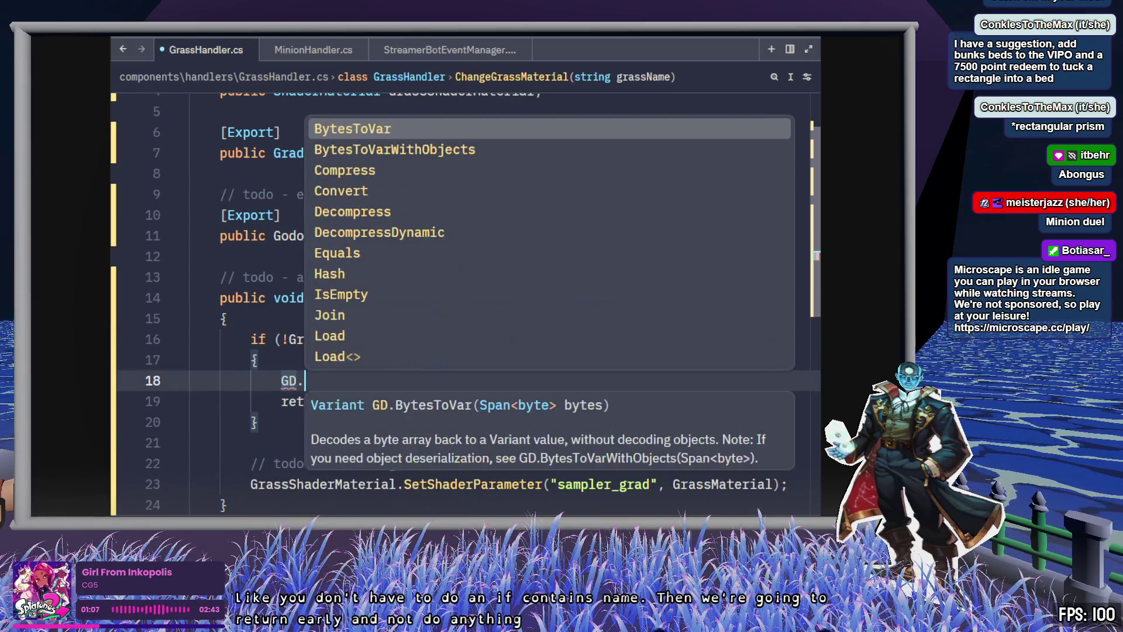
pyautogui.write('print("')
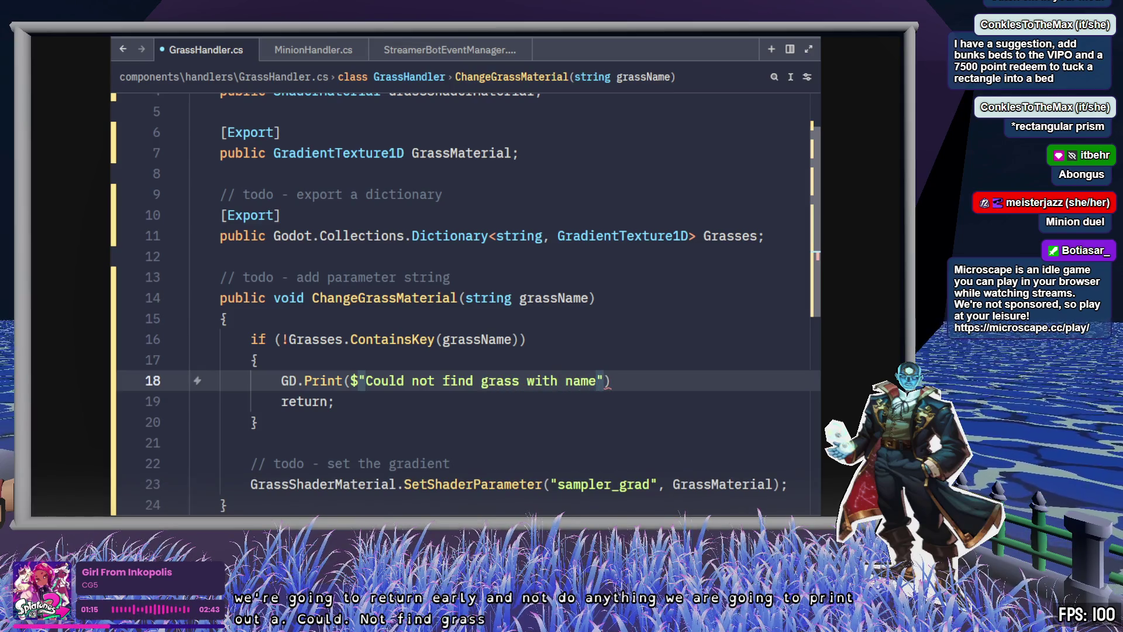
pyautogui.write(': {gras')
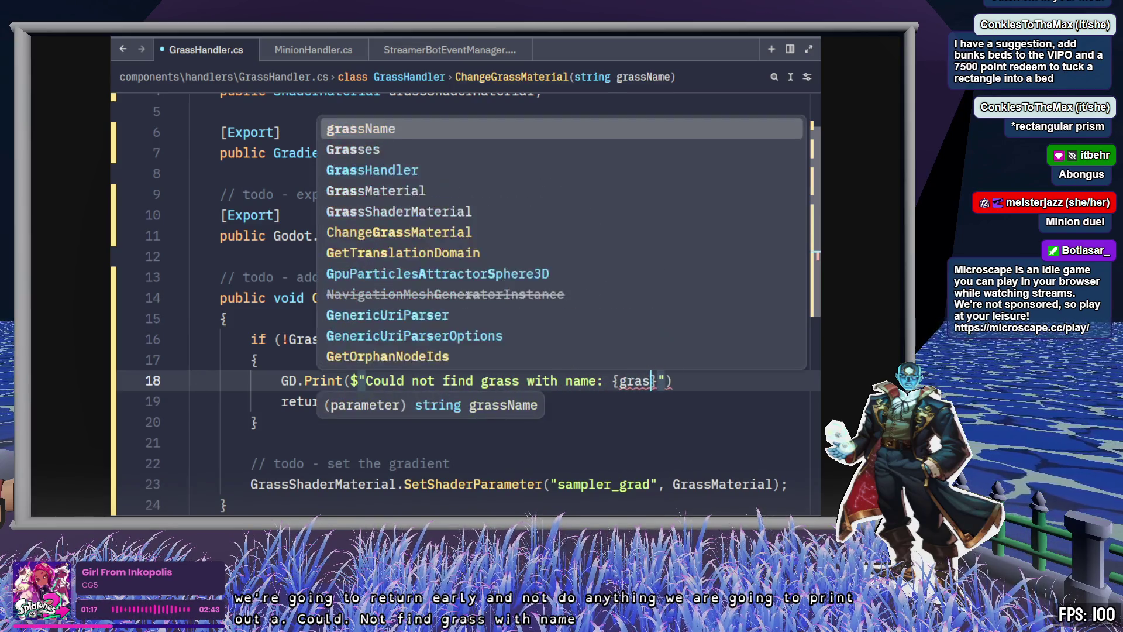
pyautogui.write('sName')
pyautogui.press('End')
pyautogui.write(';')
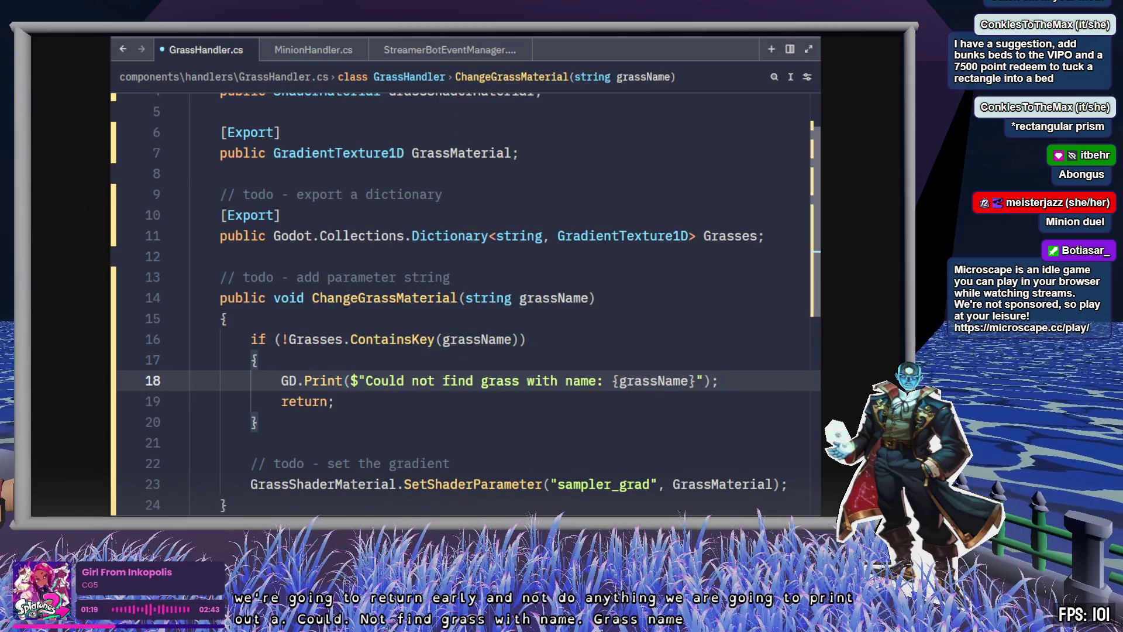
pyautogui.hotkey('ctrl', 's')
pyautogui.scroll(-2, 322, 259)
pyautogui.tripleClick(322, 256)
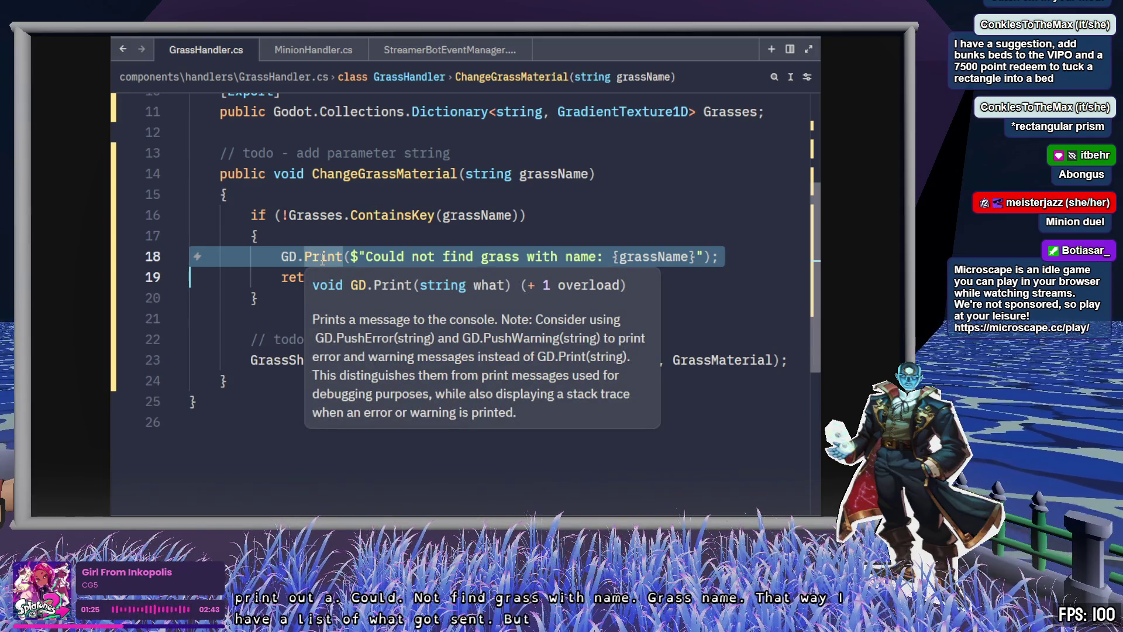
pyautogui.click(559, 278)
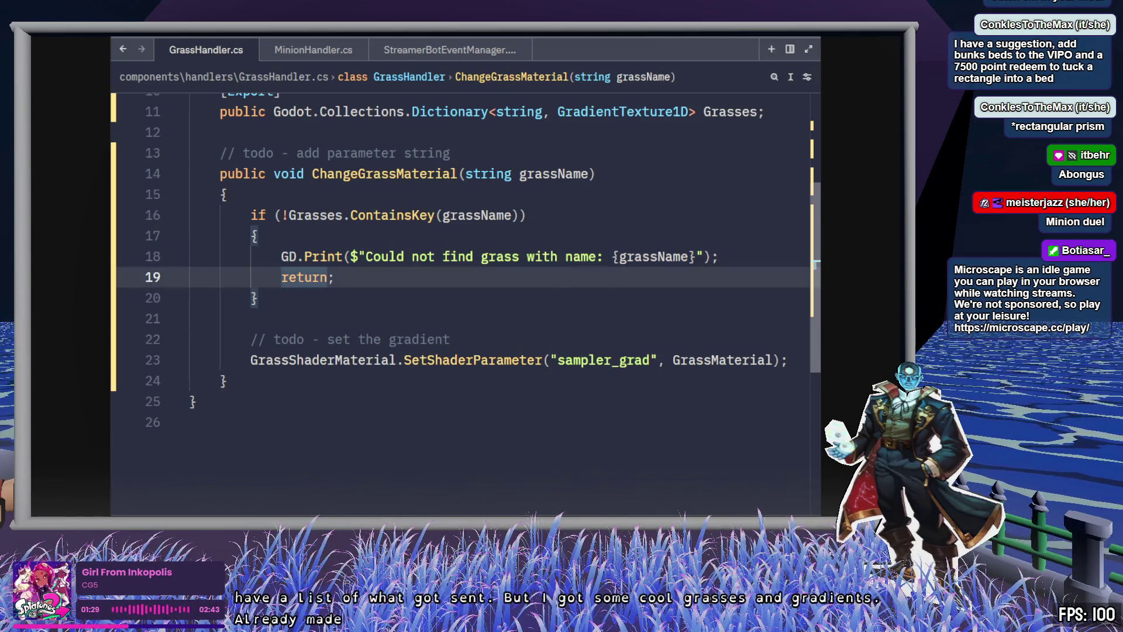
pyautogui.click(875, 305)
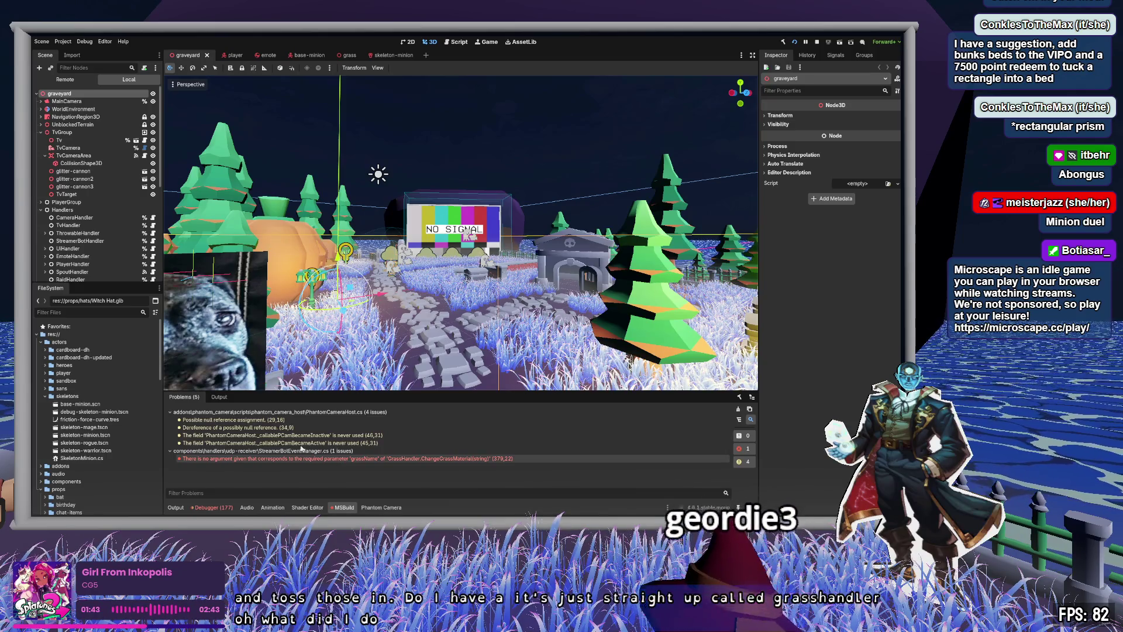
# Search the whole project for usages of ChangeGrassMaterial.
pyautogui.hotkey('alt', 'Tab')
pyautogui.click(595, 174)
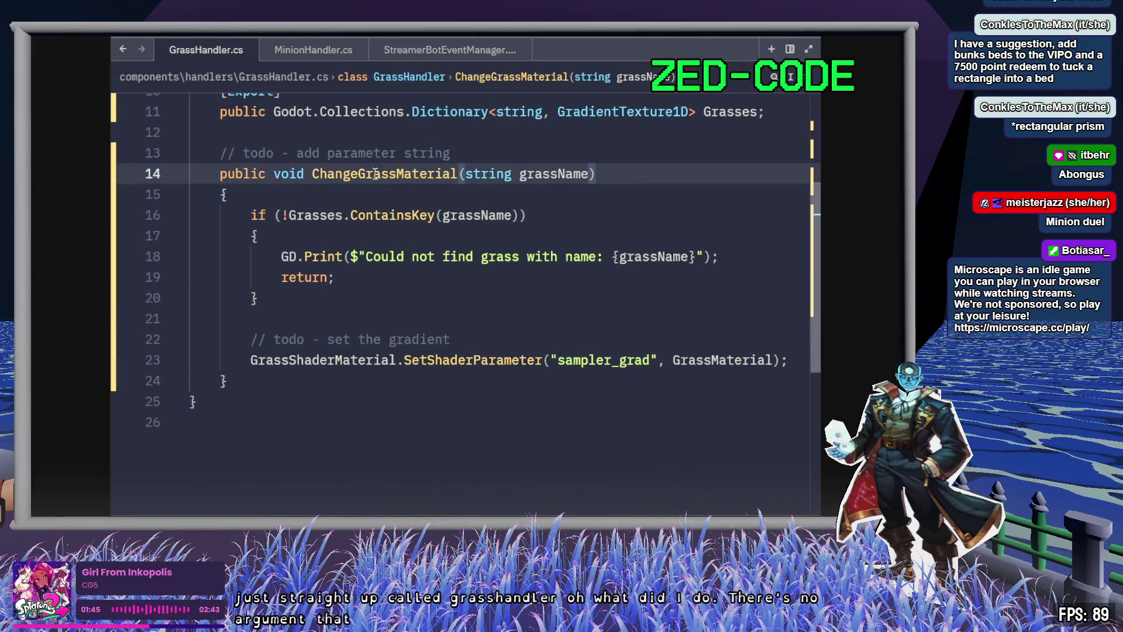
pyautogui.doubleClick(431, 174)
pyautogui.hotkey('ctrl', 'shift', 'f')
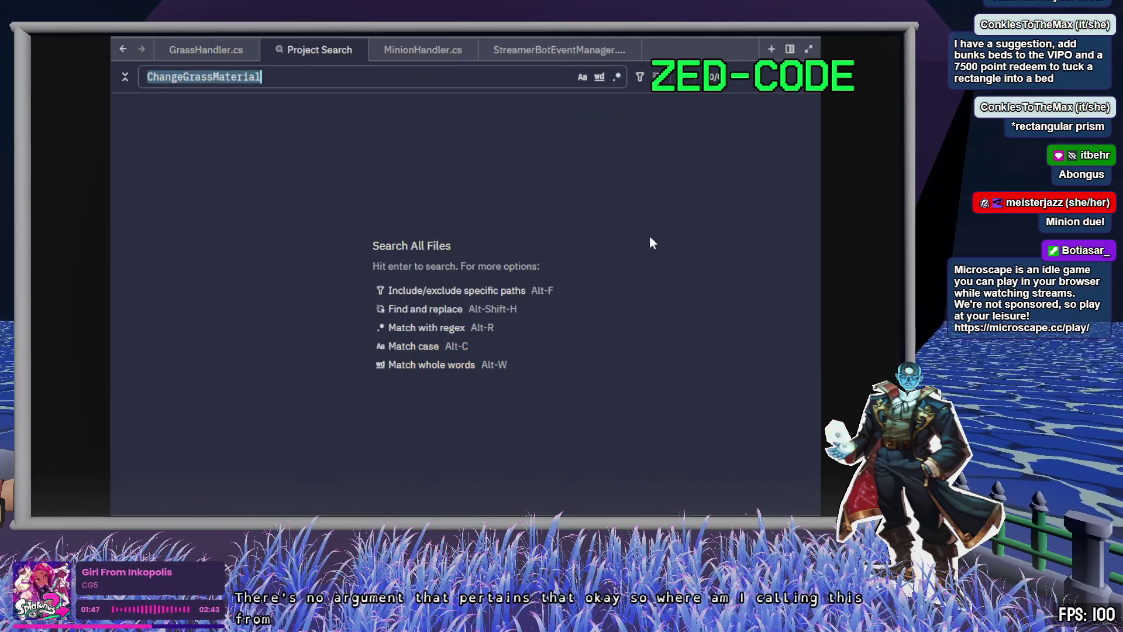
pyautogui.press('Return')
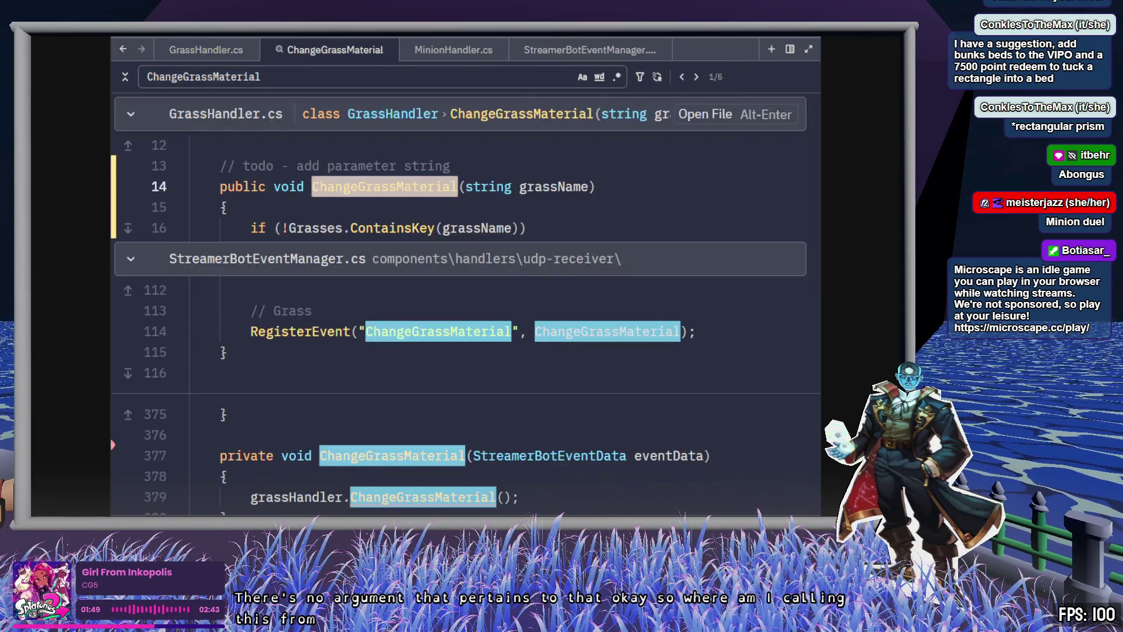
pyautogui.scroll(-2, 468, 183)
pyautogui.scroll(2, 468, 183)
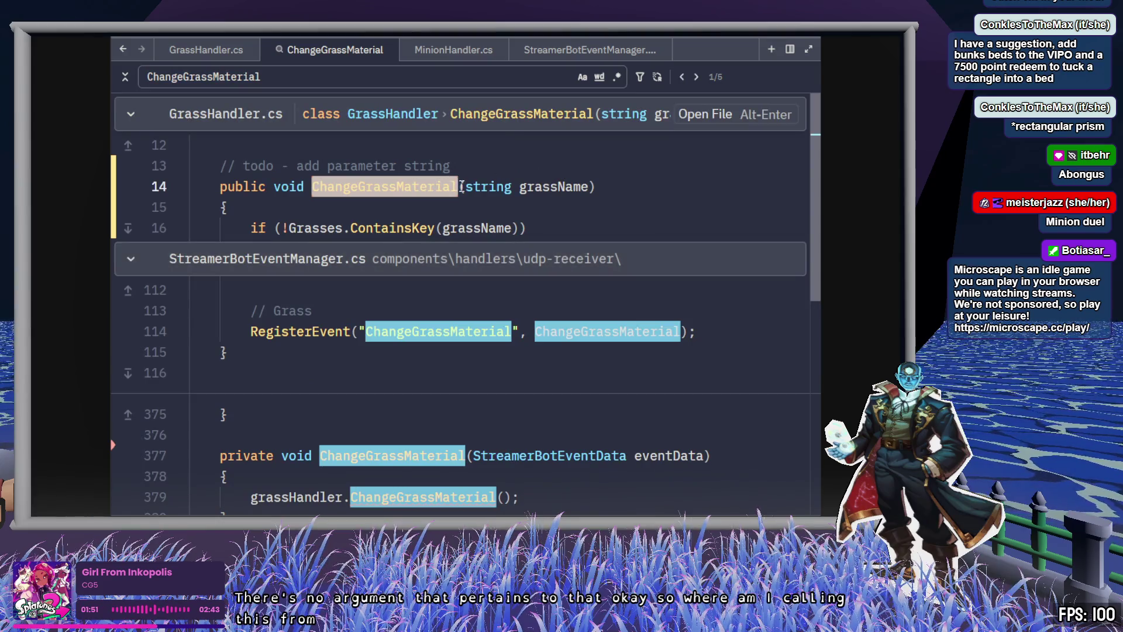
# Change the StreamerBotEventManager.cs call to ChangeGrassMaterial(eventData.Message) and close the search results.
pyautogui.keyDown('shift'); pyautogui.click(582, 186); pyautogui.keyUp('shift')
pyautogui.scroll(-1, 549, 354)
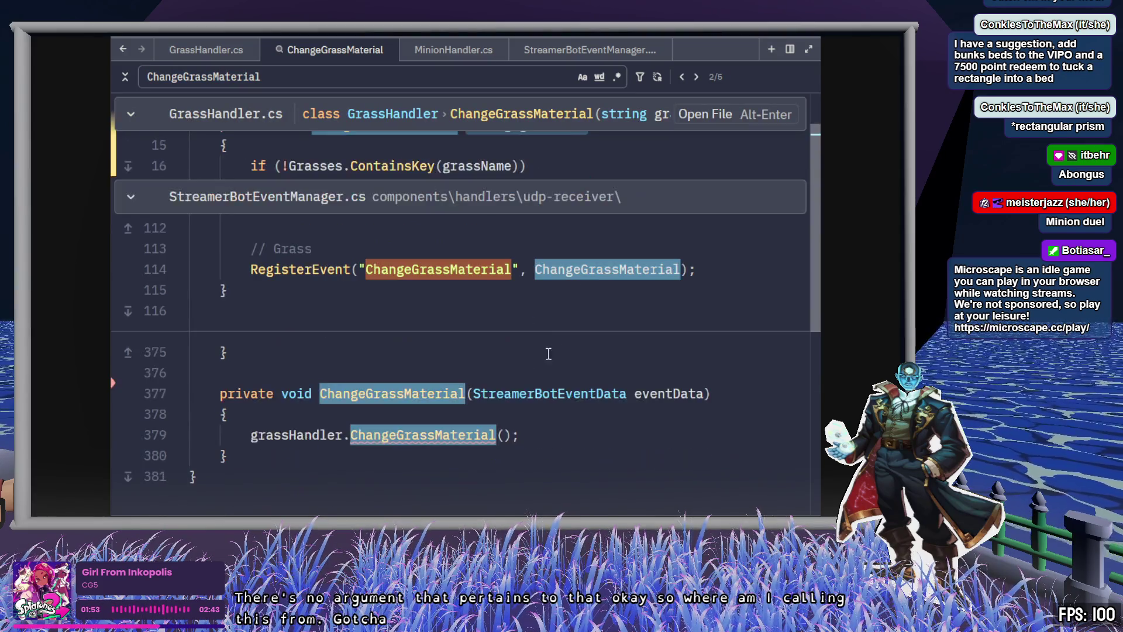
pyautogui.click(503, 436)
pyautogui.write('eventDa')
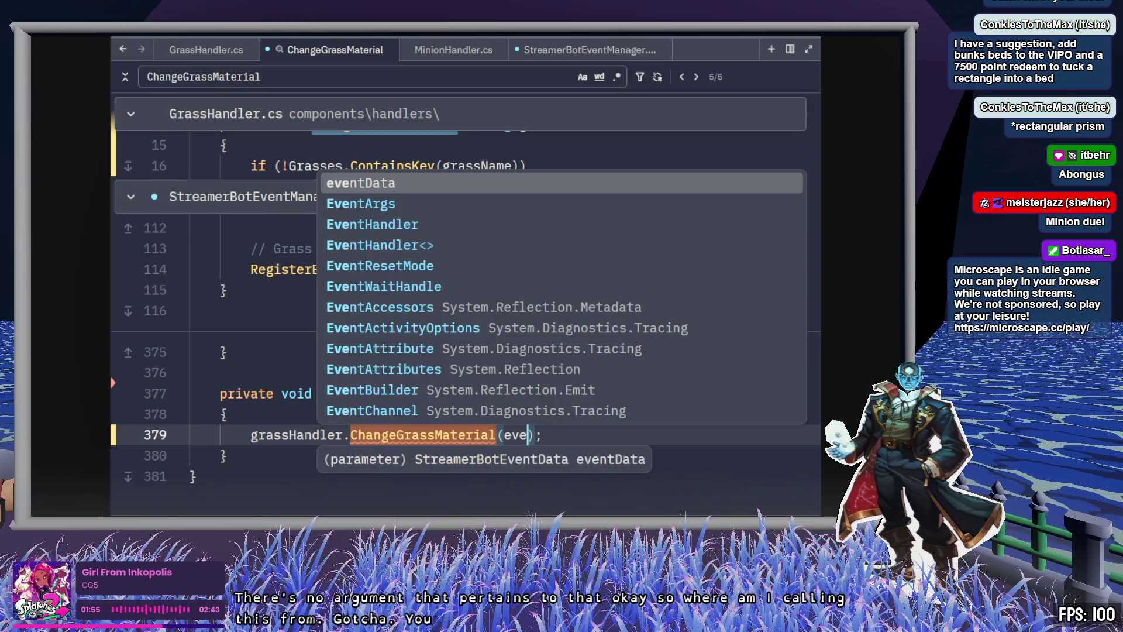
pyautogui.write('ta.')
pyautogui.write('Me')
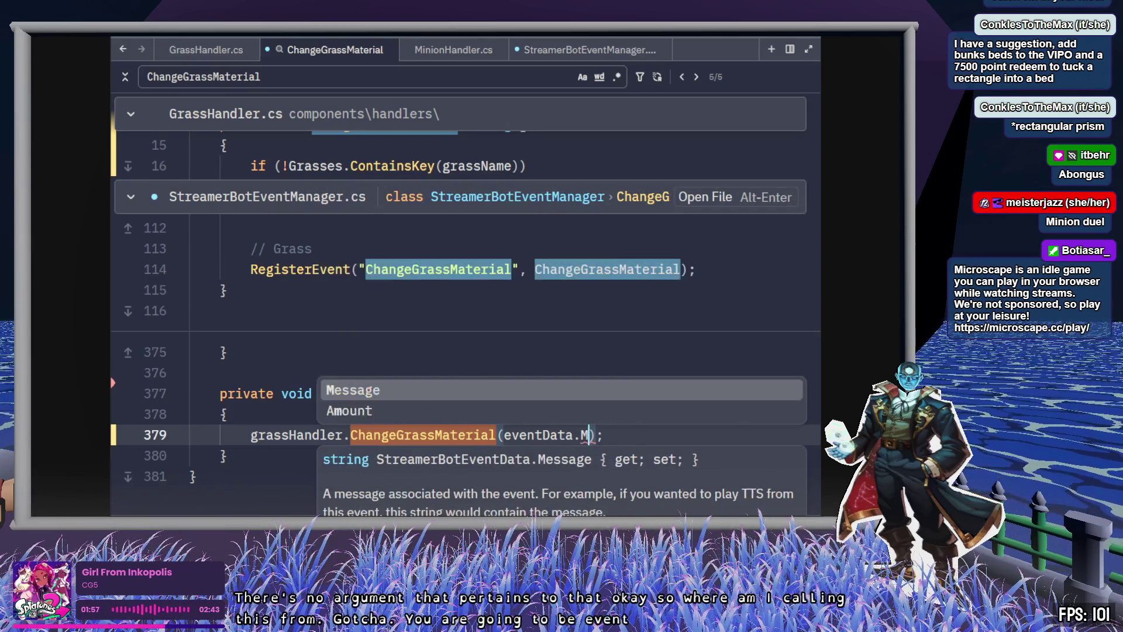
pyautogui.press('Return')
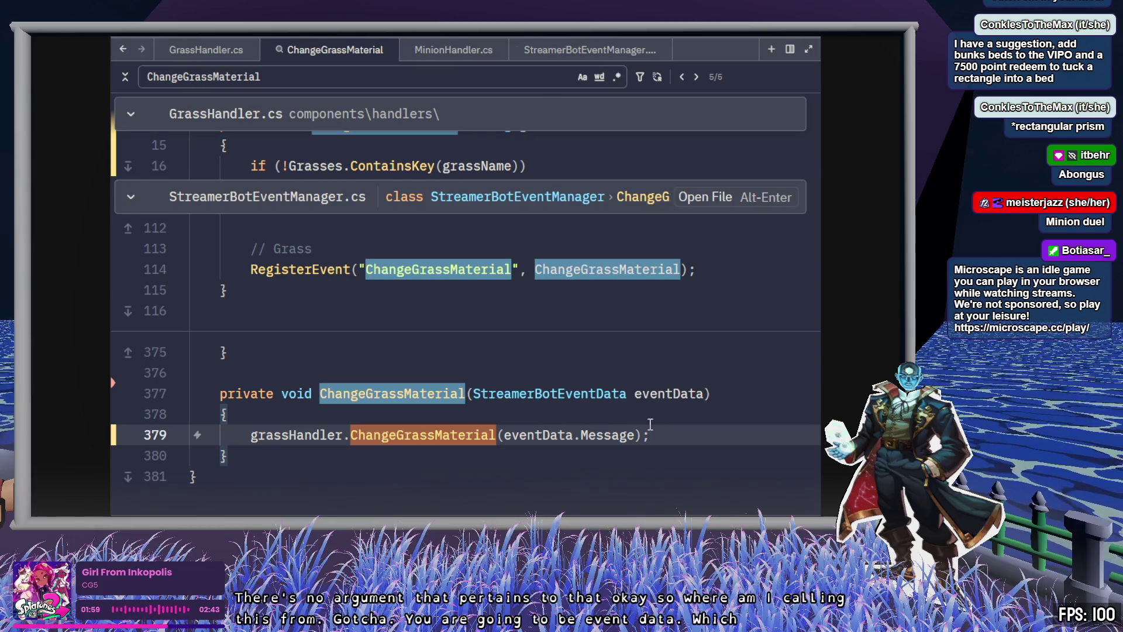
pyautogui.middleClick(320, 54)
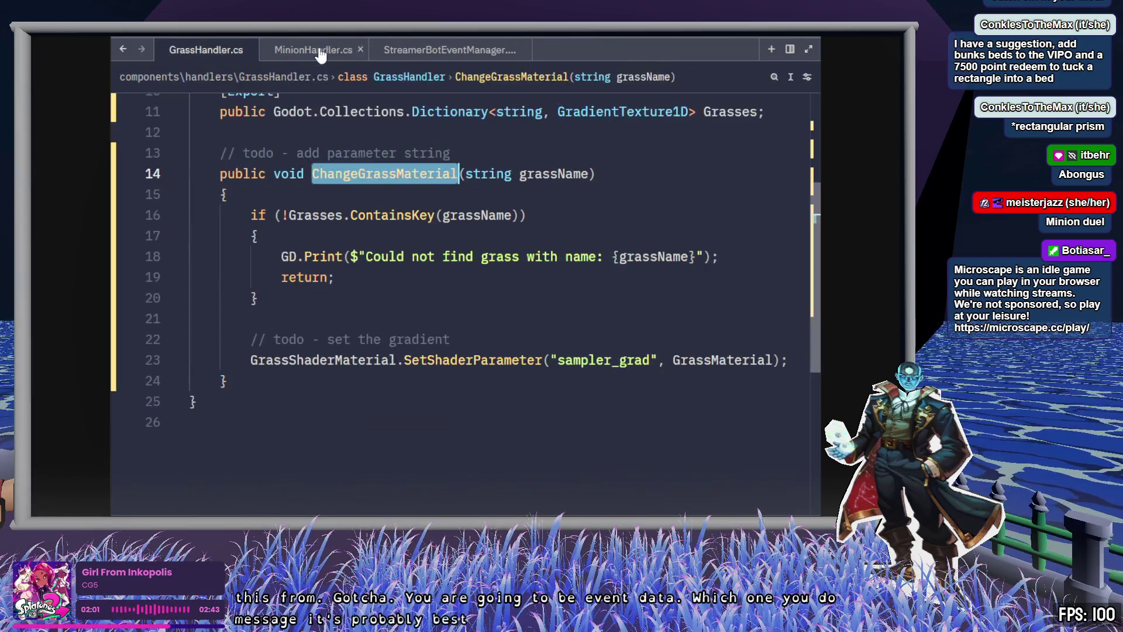
pyautogui.click(595, 211)
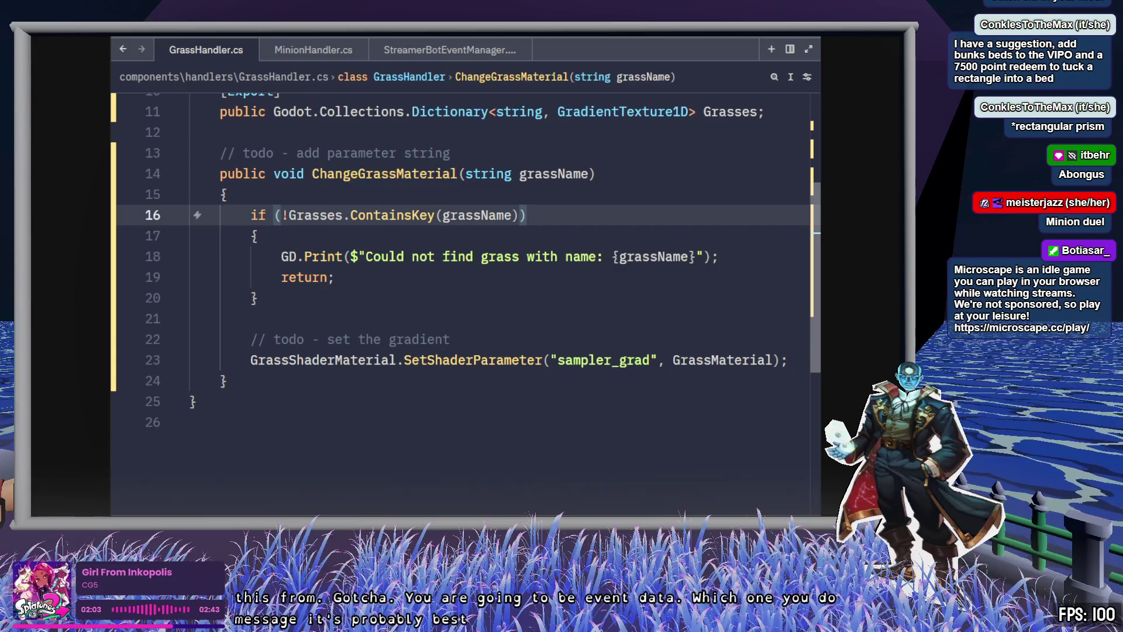
pyautogui.hotkey('alt', 'Tab')
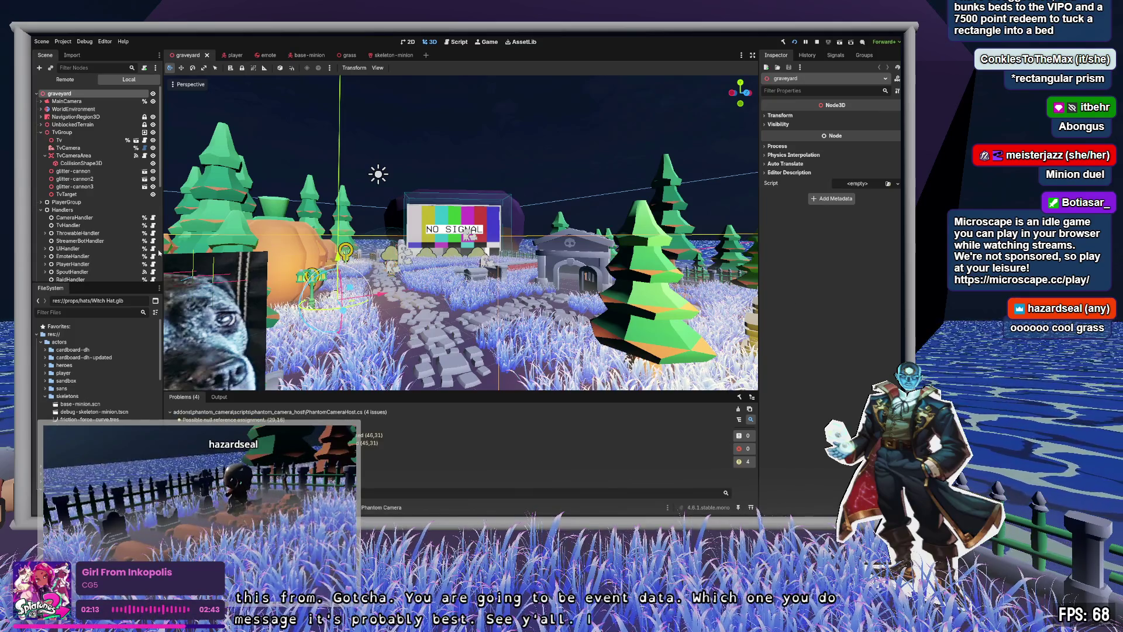
# Select the GrassHandler node and create an empty Dictionary for its Grasses property.
pyautogui.scroll(-3, 117, 248)
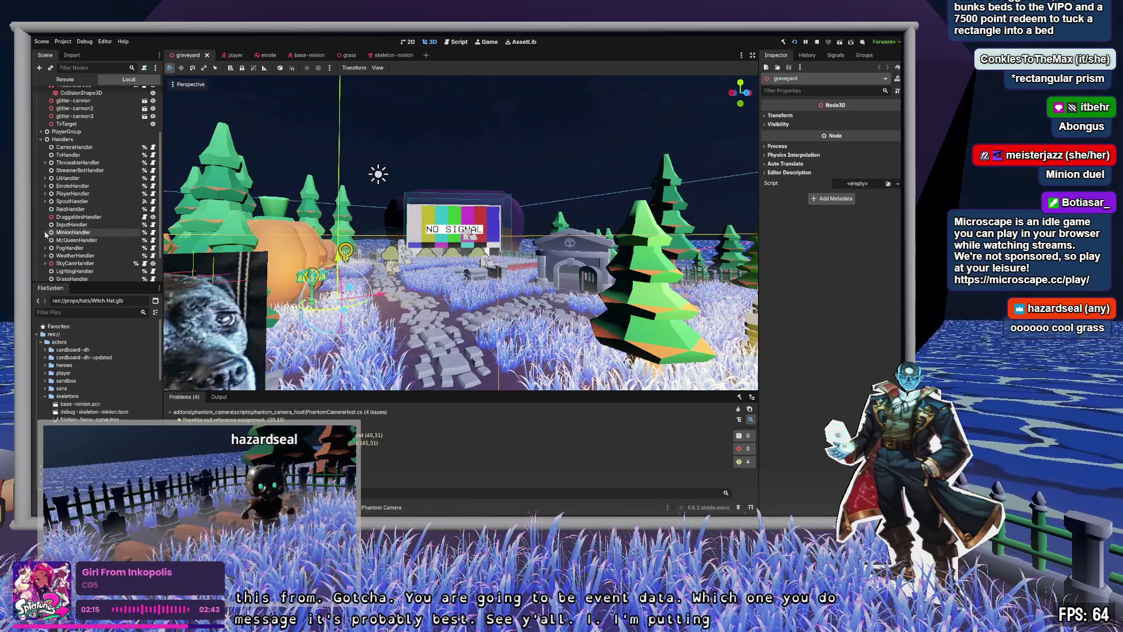
pyautogui.click(44, 232)
pyautogui.click(73, 242)
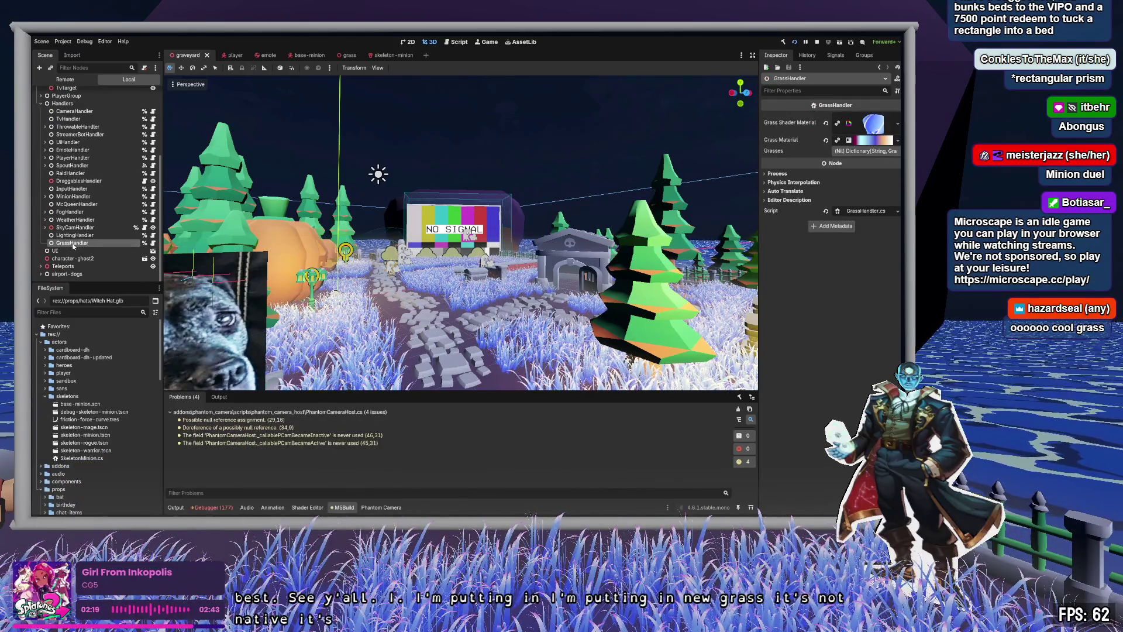
pyautogui.click(864, 151)
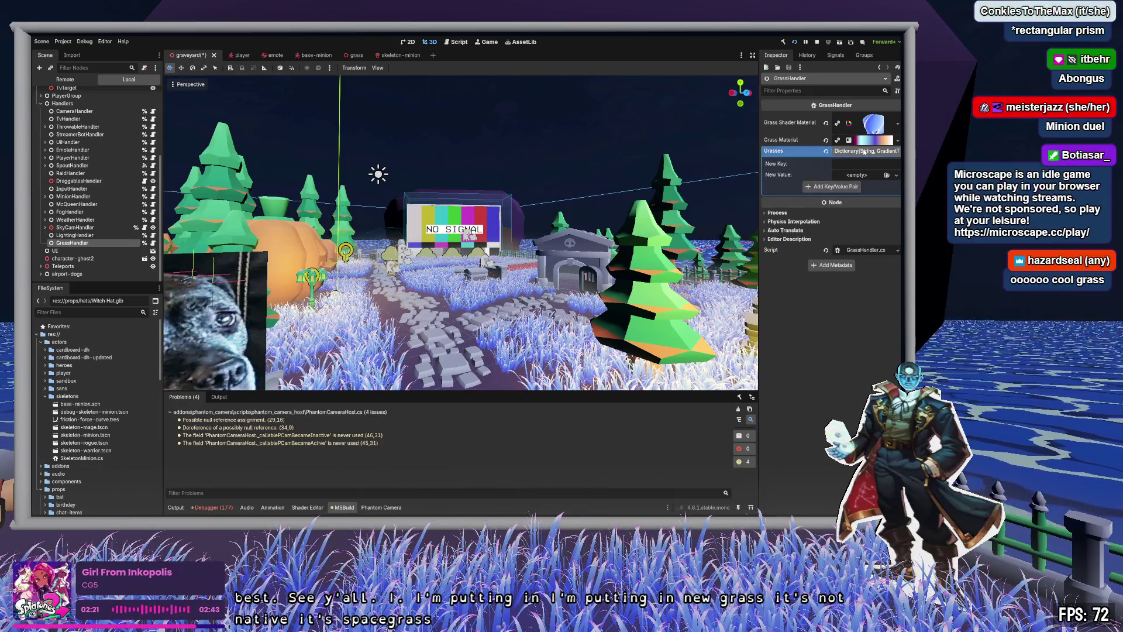
# Expand res://world/graveyard in FileSystem to reveal the grass gradient files.
pyautogui.scroll(-15, 99, 347)
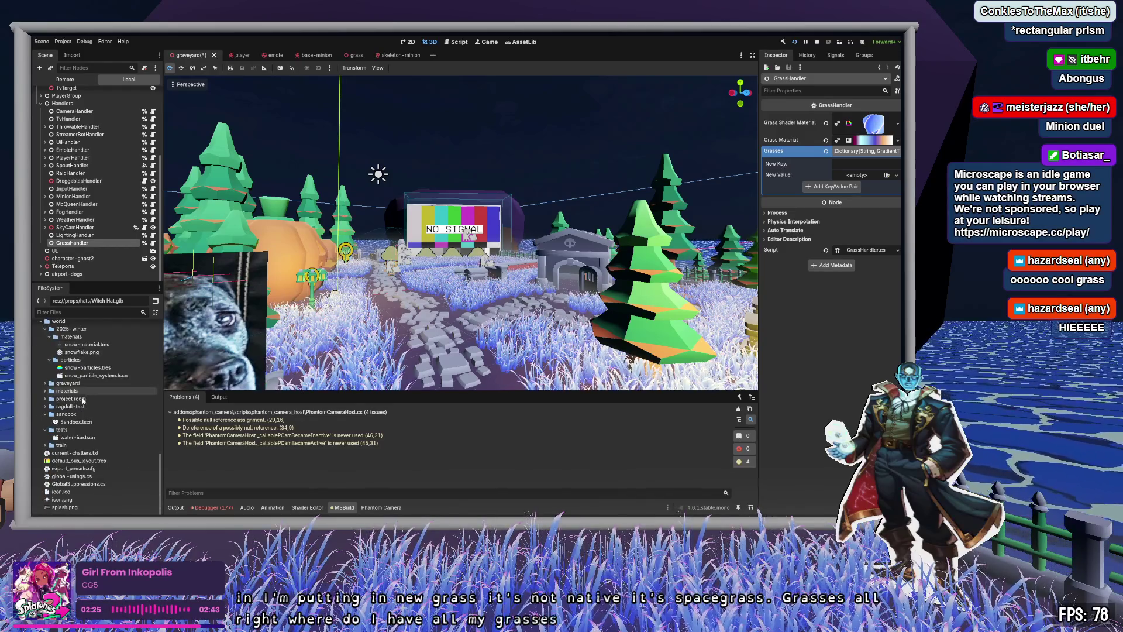
pyautogui.click(50, 409)
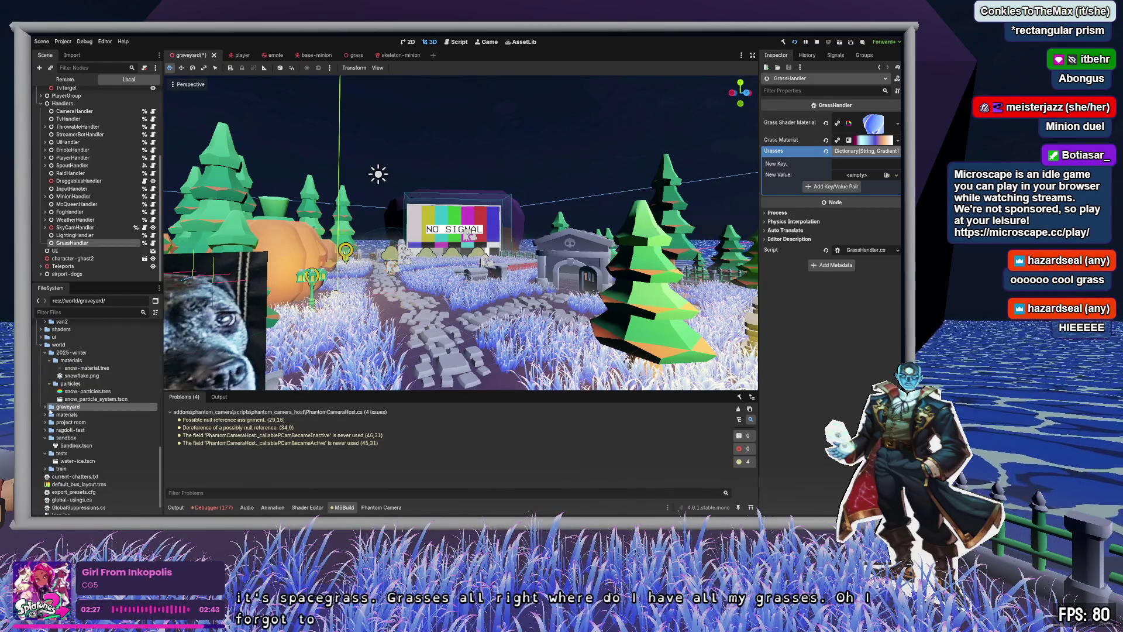
pyautogui.click(46, 407)
pyautogui.scroll(-3, 49, 404)
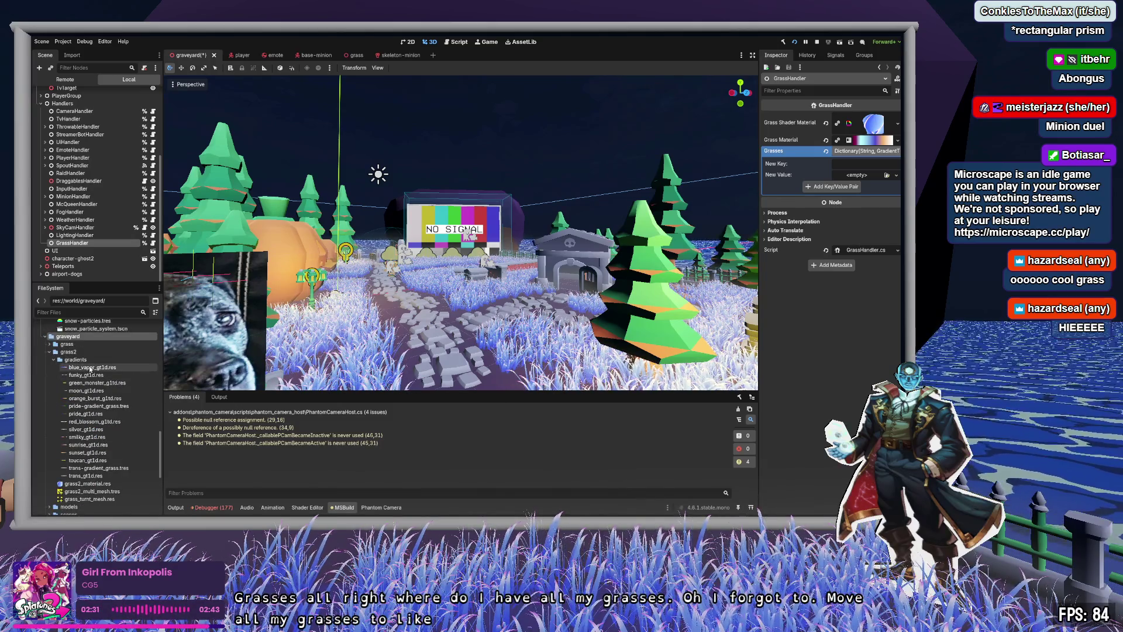
# Add a blueVapor key with blue_vapor_gt1d.res as its value to Grasses.
pyautogui.moveTo(90, 370)
pyautogui.mouseDown()
pyautogui.moveTo(859, 176)
pyautogui.moveTo(854, 187)
pyautogui.moveTo(866, 174)
pyautogui.mouseUp()
pyautogui.write('blue')
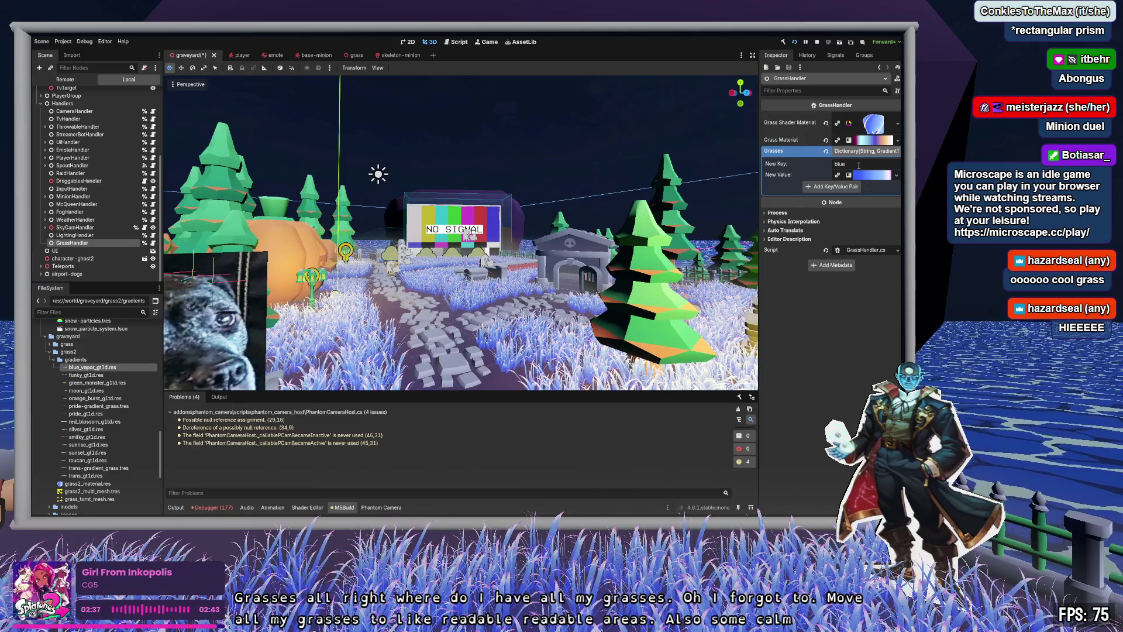
pyautogui.write('Vapor')
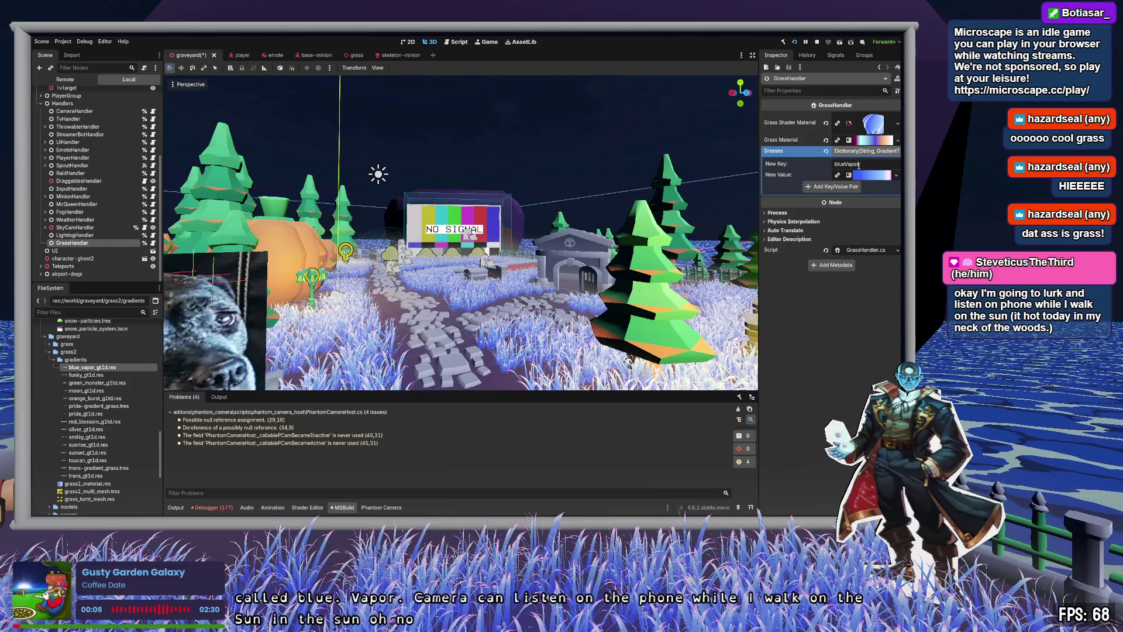
pyautogui.click(848, 186)
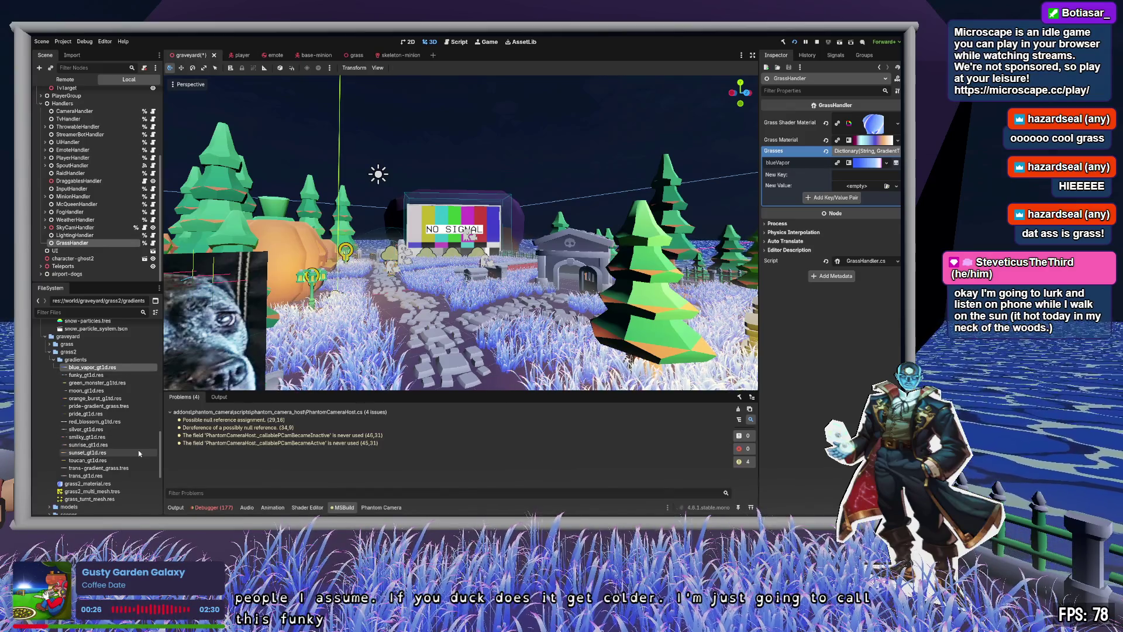
# Pick the funky gradient resource and type funky as the next key.
pyautogui.click(98, 376)
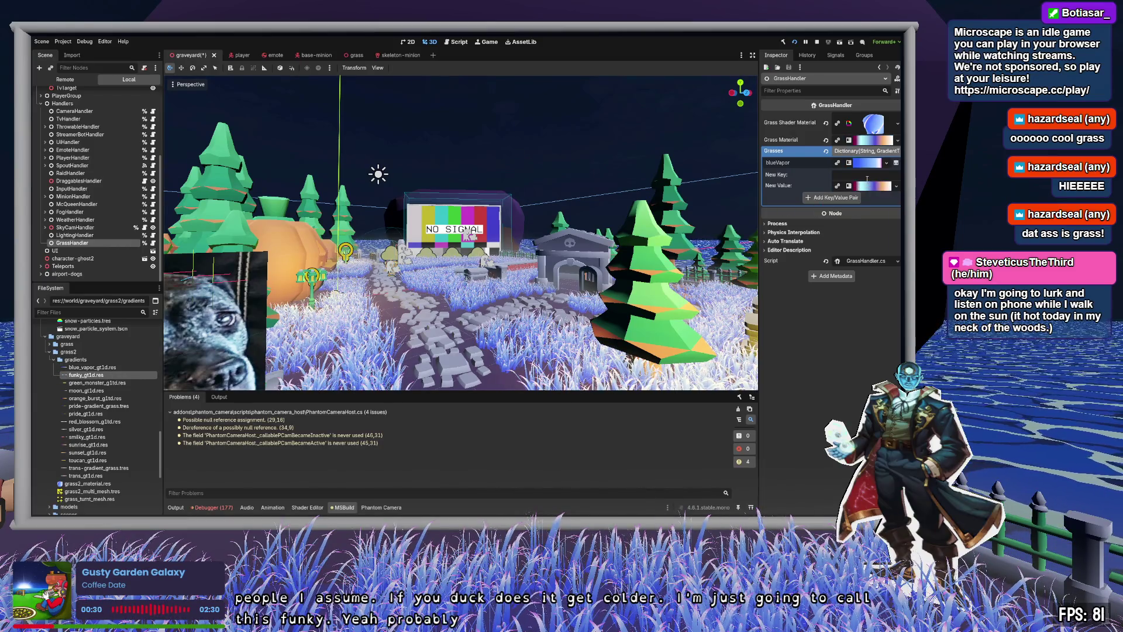
pyautogui.write('funky')
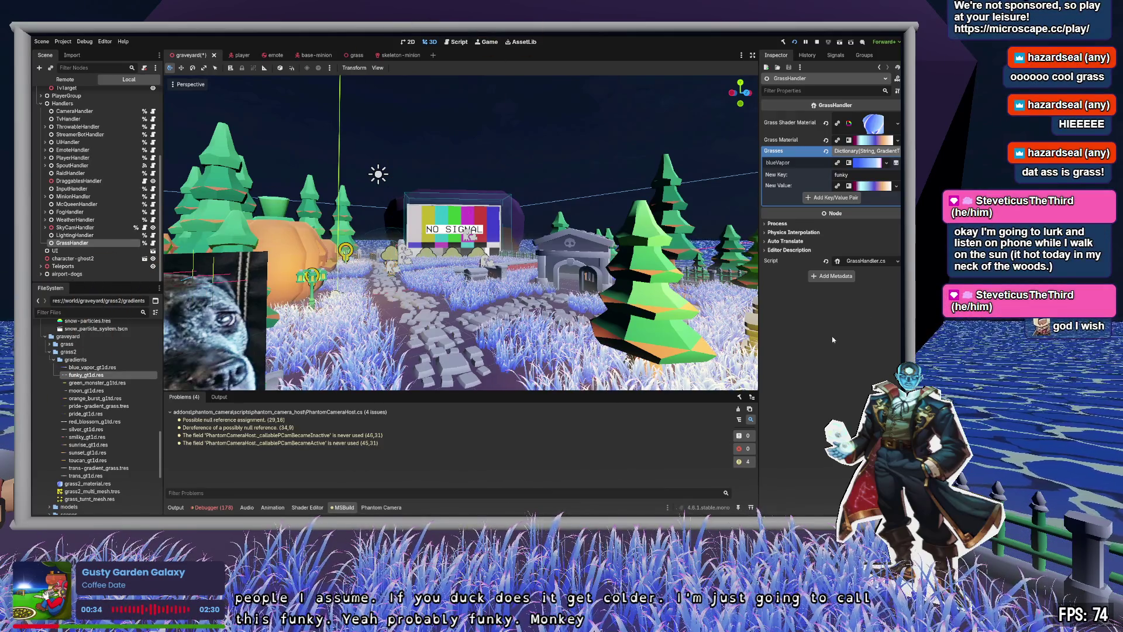
pyautogui.scroll(5, 99, 143)
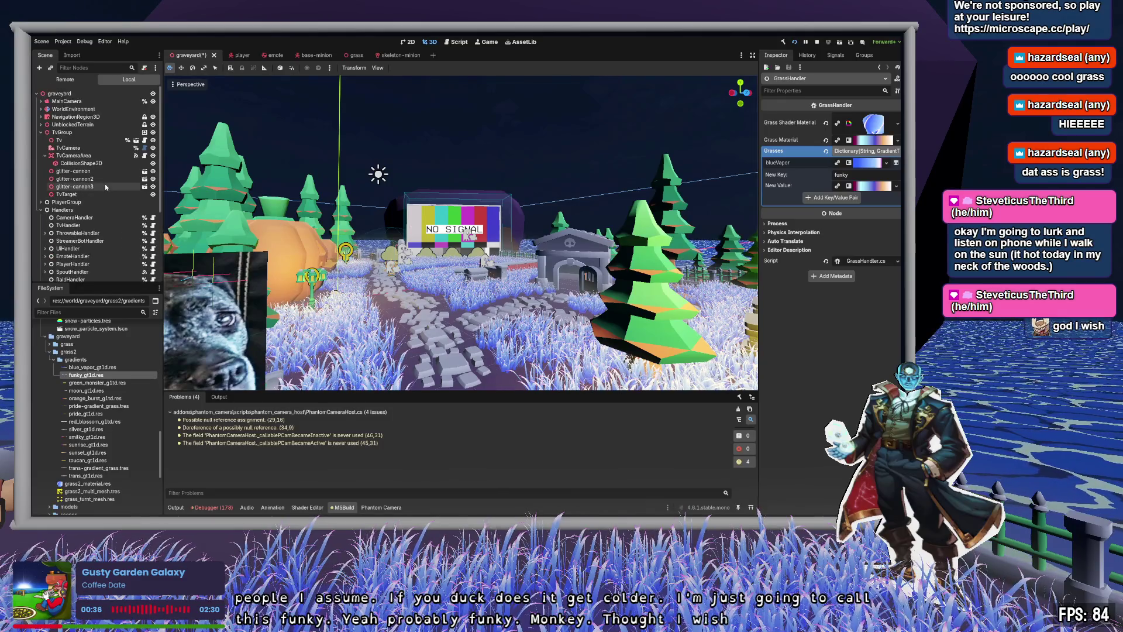
# Expand UnblockedTerrain and select the grass-multimesh2 node.
pyautogui.click(96, 125)
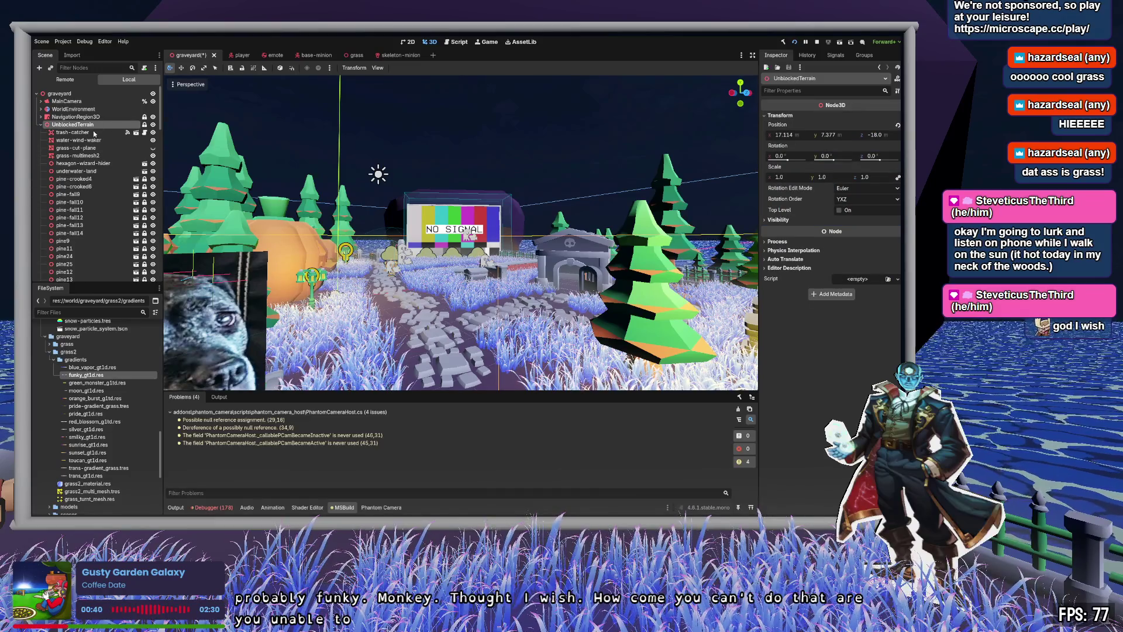
pyautogui.click(94, 132)
pyautogui.click(93, 147)
pyautogui.click(91, 155)
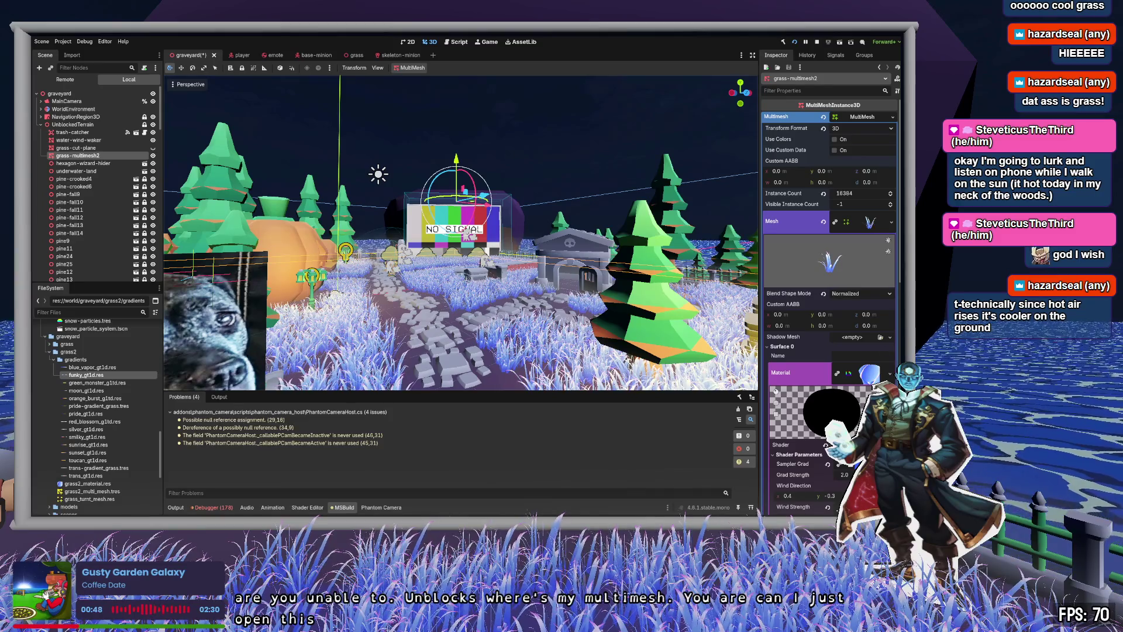
# Open grass_turnt_mesh.res to inspect its grass shader material and parameters.
pyautogui.scroll(-3, 99, 421)
pyautogui.click(107, 427)
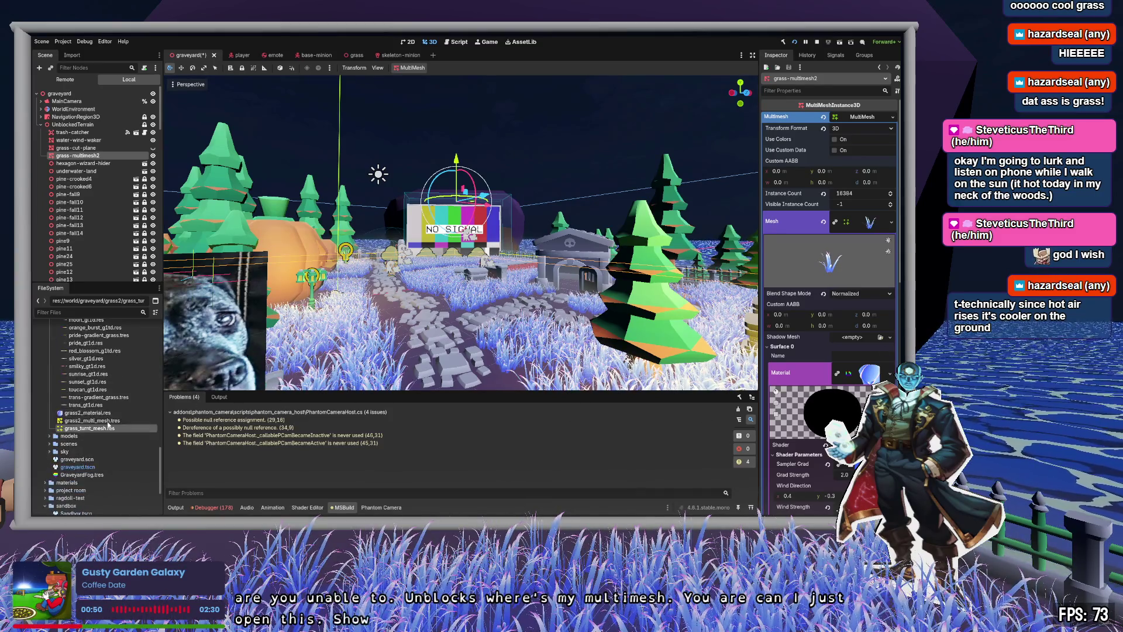
pyautogui.doubleClick(102, 428)
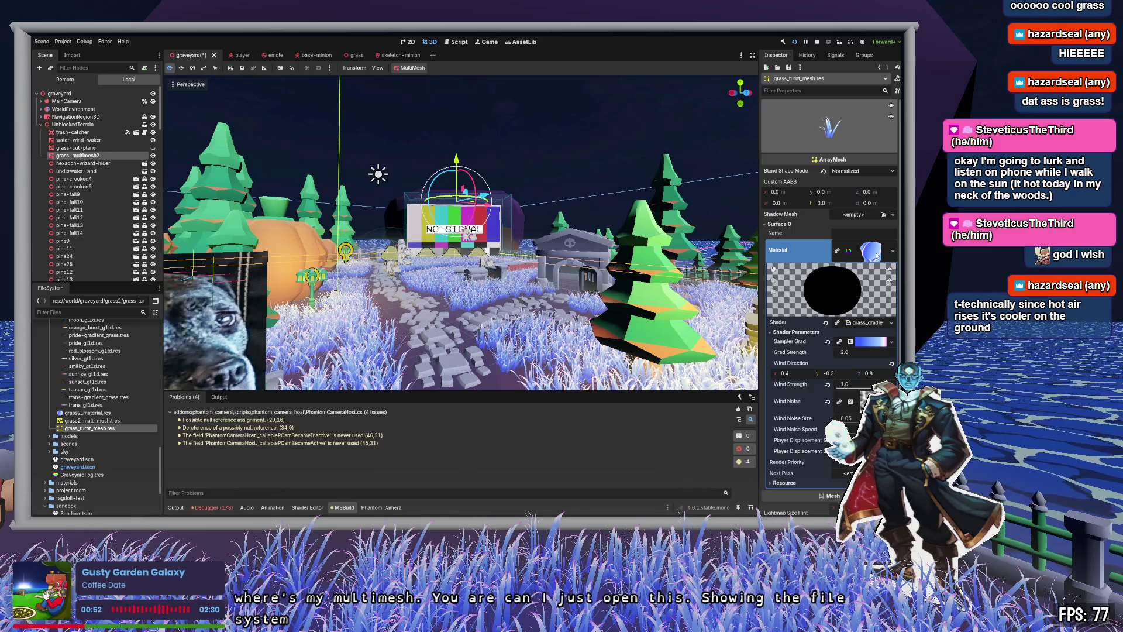
pyautogui.scroll(-4, 871, 251)
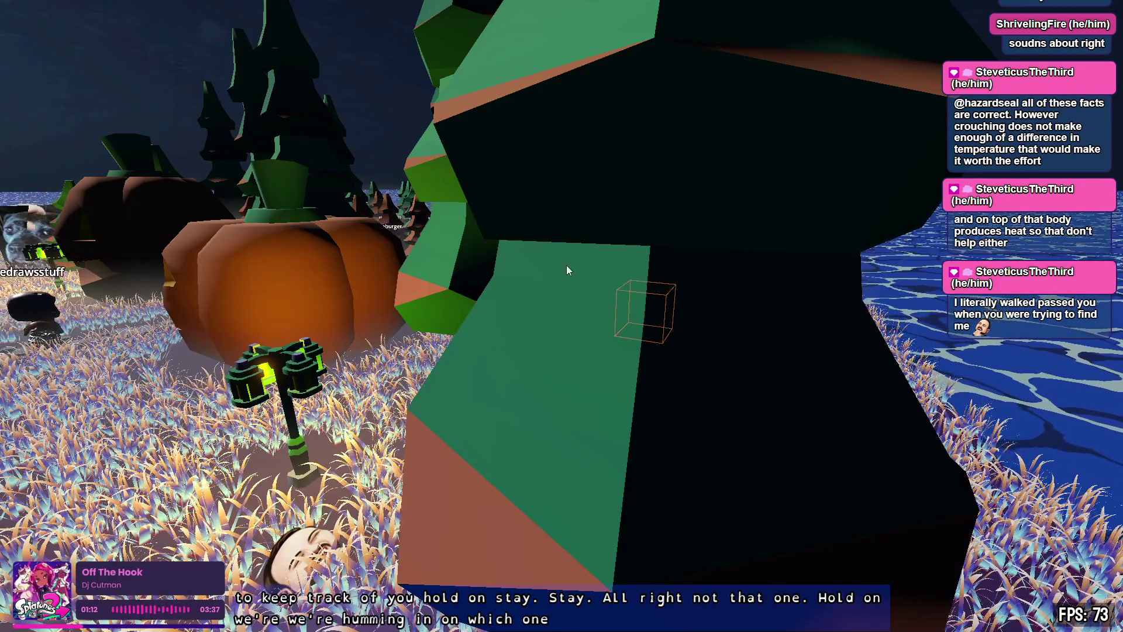
# Walk the avatar out of the trees, turn the camera, and approach the in-world screen.
pyautogui.press('w')
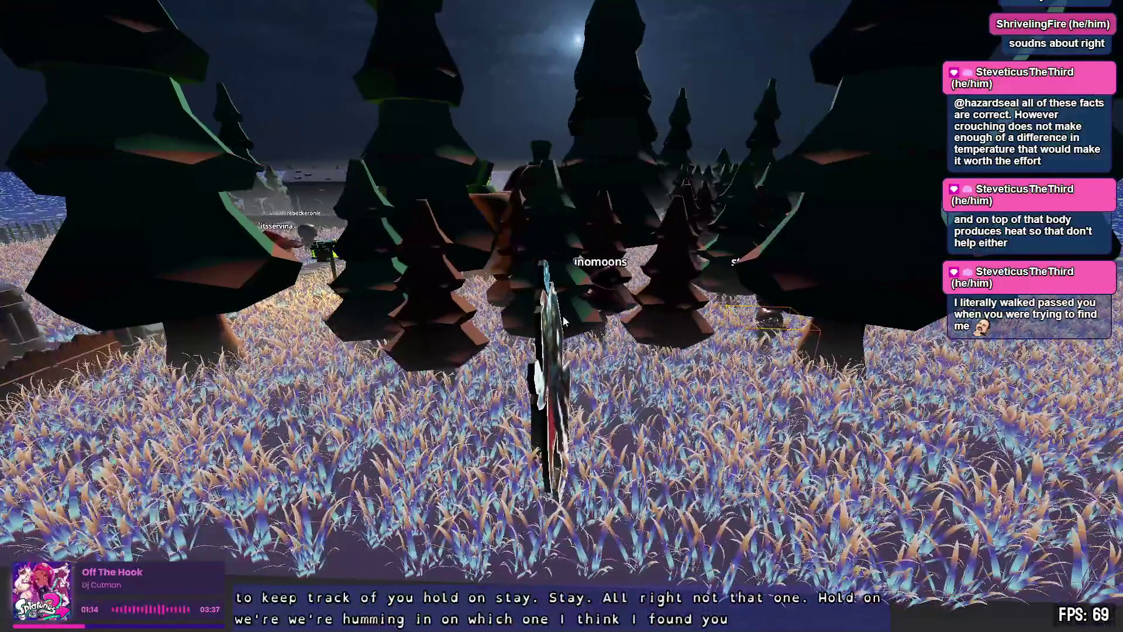
pyautogui.press('w')
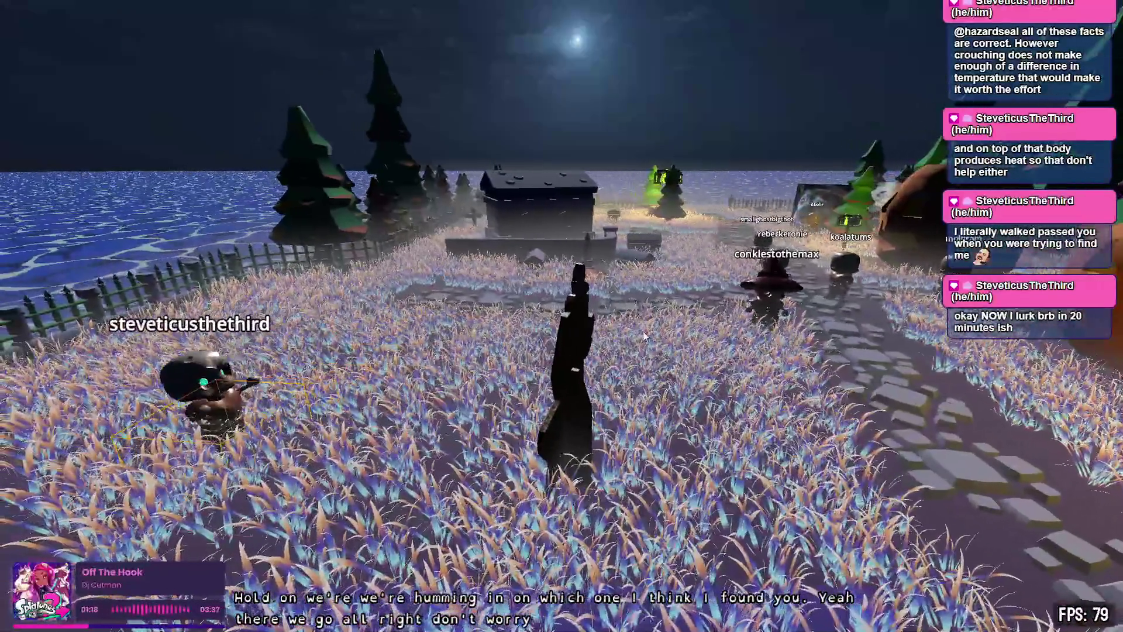
pyautogui.moveTo(304, 355)
pyautogui.mouseDown()
pyautogui.moveTo(585, 355)
pyautogui.moveTo(672, 412)
pyautogui.moveTo(677, 367)
pyautogui.moveTo(608, 509)
pyautogui.moveTo(544, 152)
pyautogui.moveTo(543, 433)
pyautogui.mouseUp()
pyautogui.press('w')
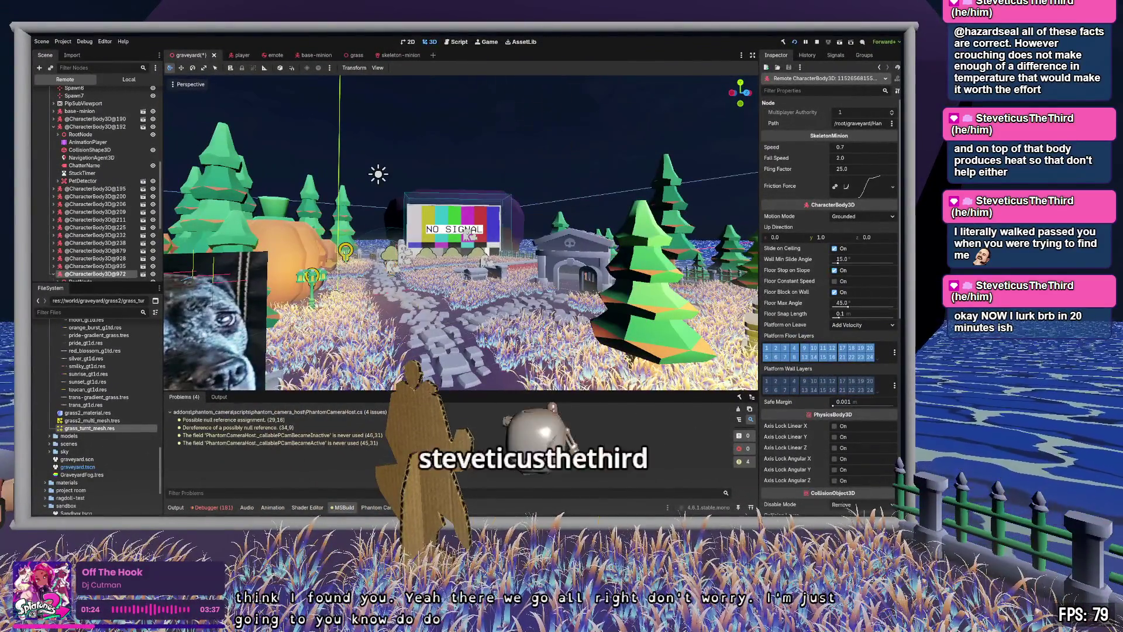
# Scroll the minion's Inspector and confirm Fall Speed at 0.0.
pyautogui.scroll(-4, 93, 196)
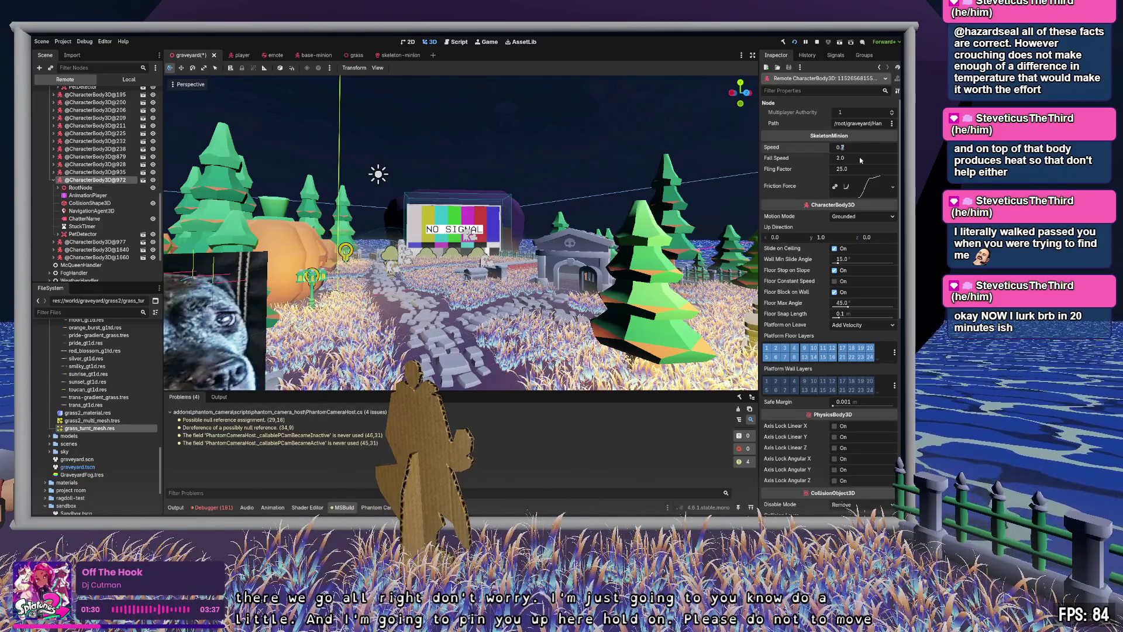
pyautogui.write('0')
pyautogui.press('Tab')
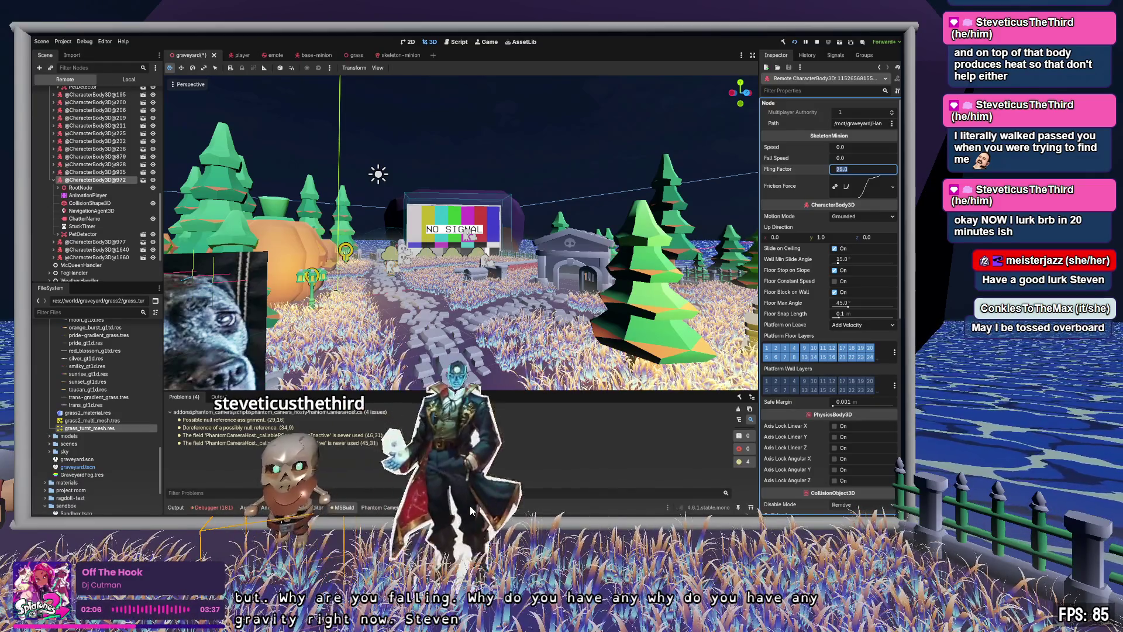
# Drag the skeleton minion to the top of the game view, then scroll the Inspector.
pyautogui.moveTo(282, 506)
pyautogui.mouseDown()
pyautogui.moveTo(344, 202)
pyautogui.moveTo(310, 100)
pyautogui.mouseUp()
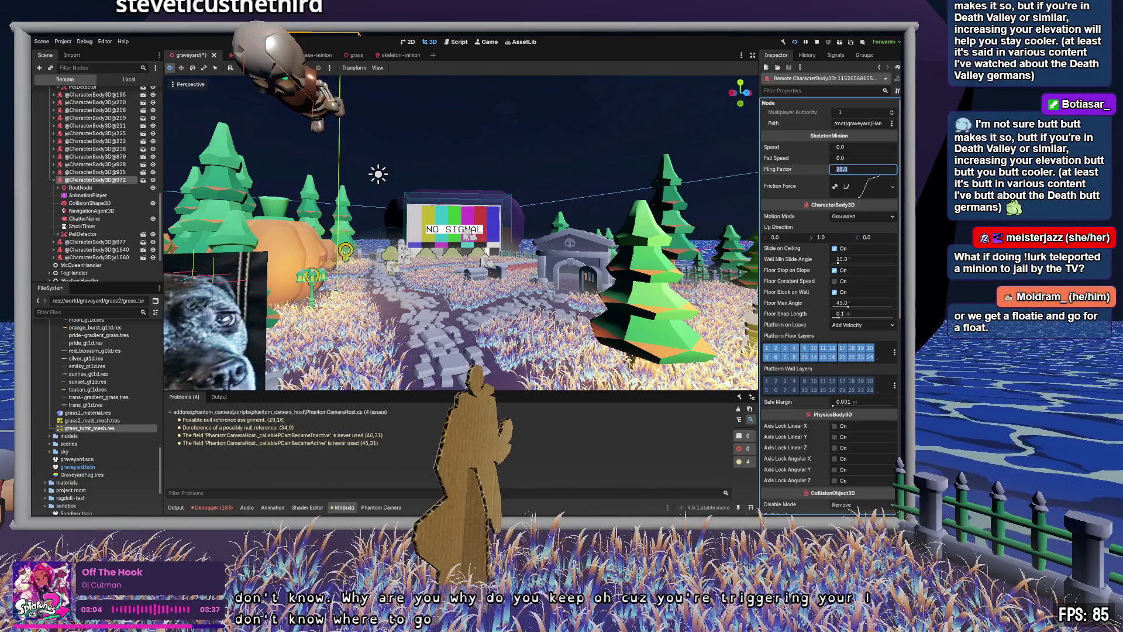
pyautogui.scroll(-6, 830, 292)
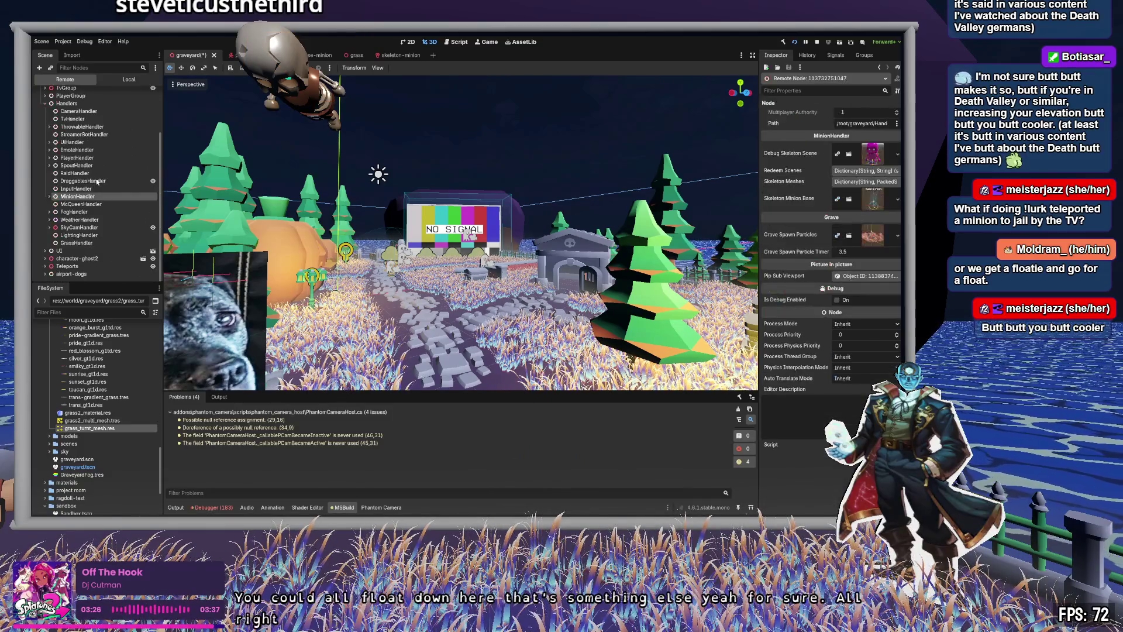
# Switch the scene tree to Local, collapse MinionHandler, and select GrassHandler.
pyautogui.click(129, 79)
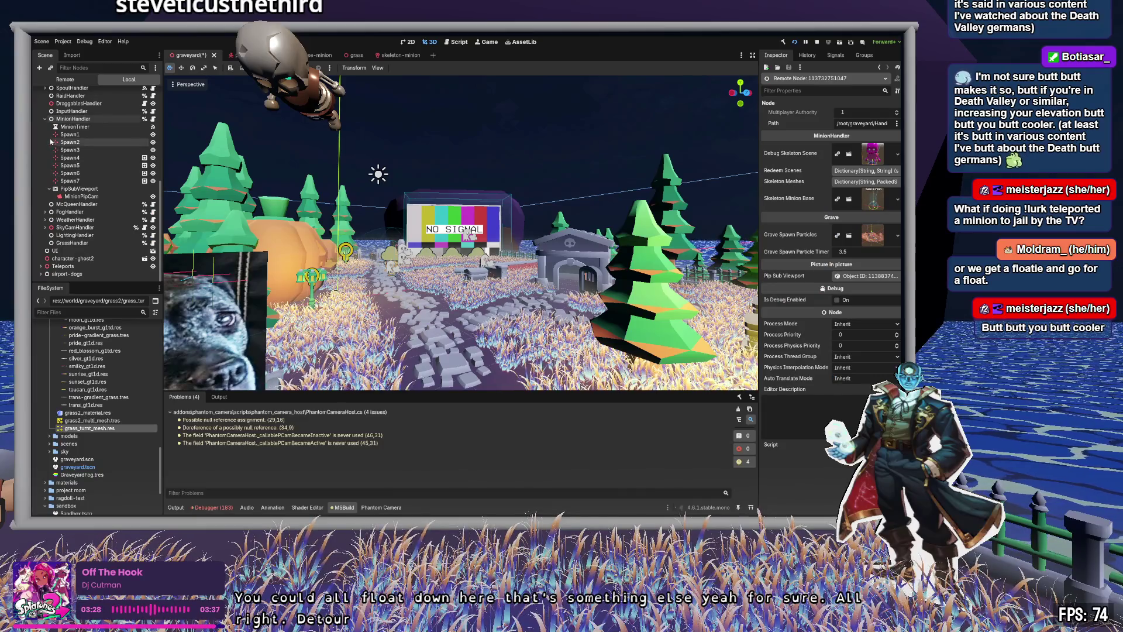
pyautogui.click(45, 119)
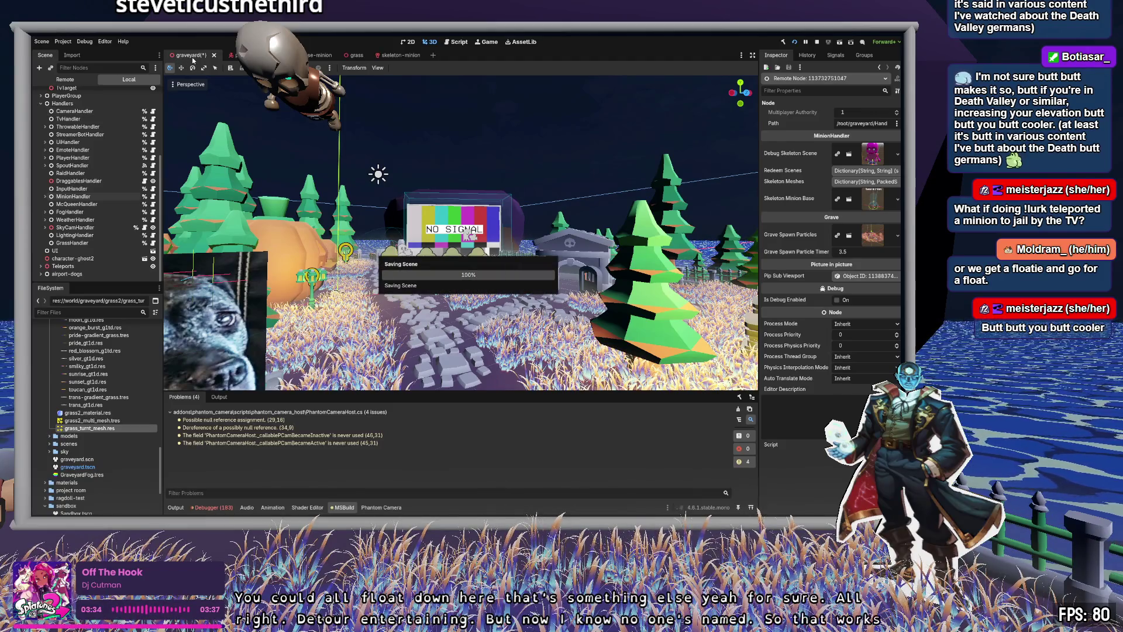
pyautogui.click(75, 242)
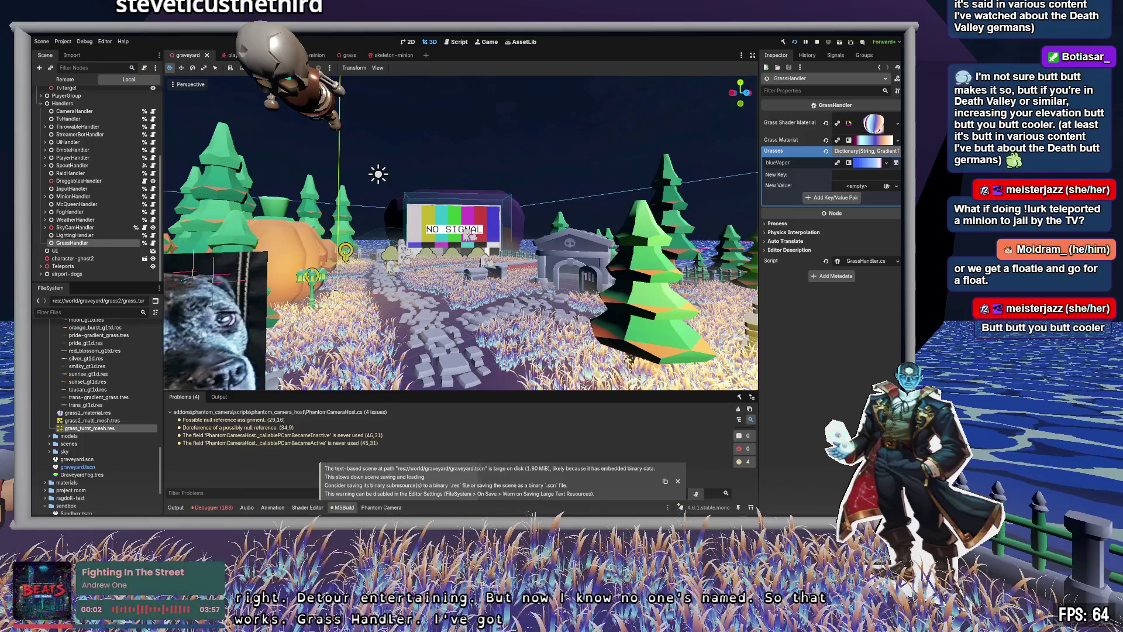
# Add the funky and greenMonster gradient entries to the Grasses dictionary.
pyautogui.scroll(4, 99, 400)
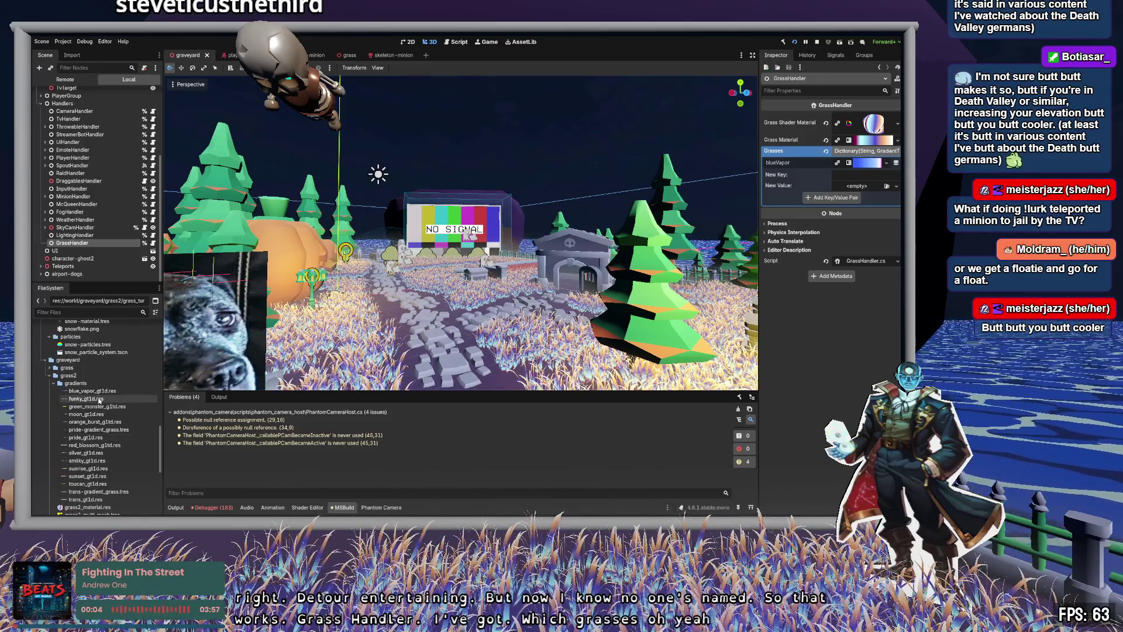
pyautogui.moveTo(92, 400); pyautogui.dragTo(864, 186)
pyautogui.click(866, 175)
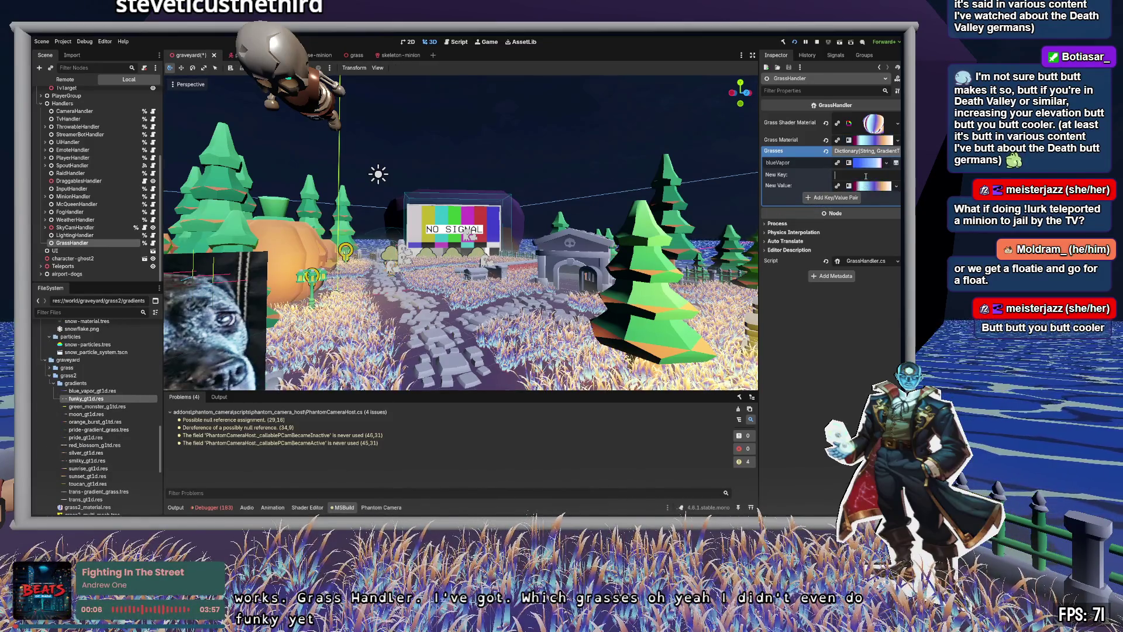
pyautogui.write('funky')
pyautogui.click(851, 197)
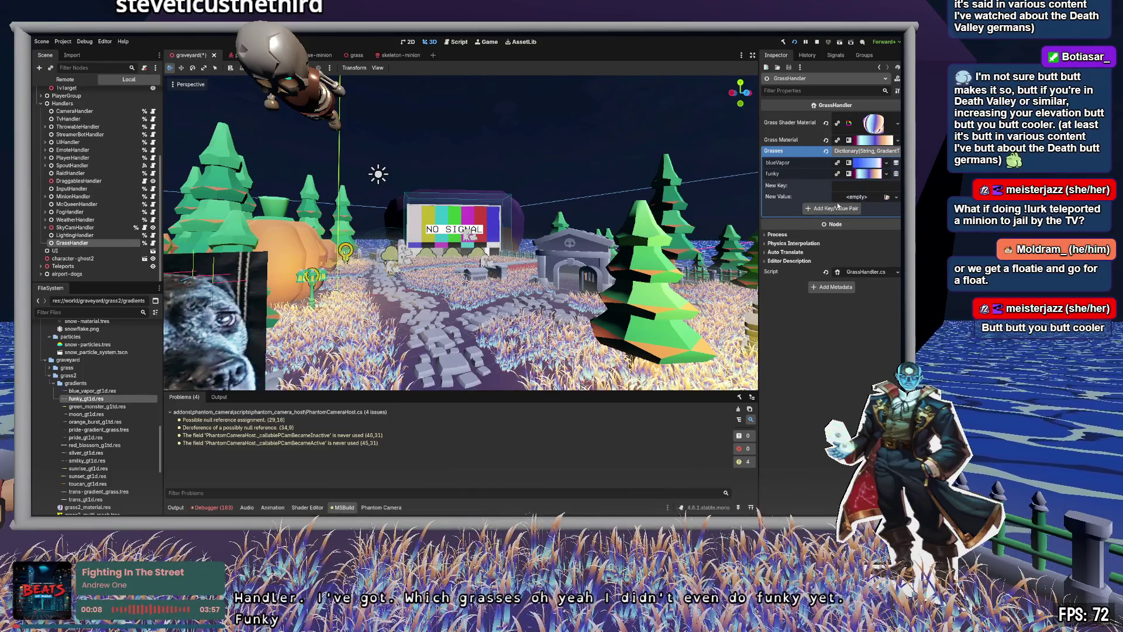
pyautogui.moveTo(90, 410); pyautogui.dragTo(570, 268)
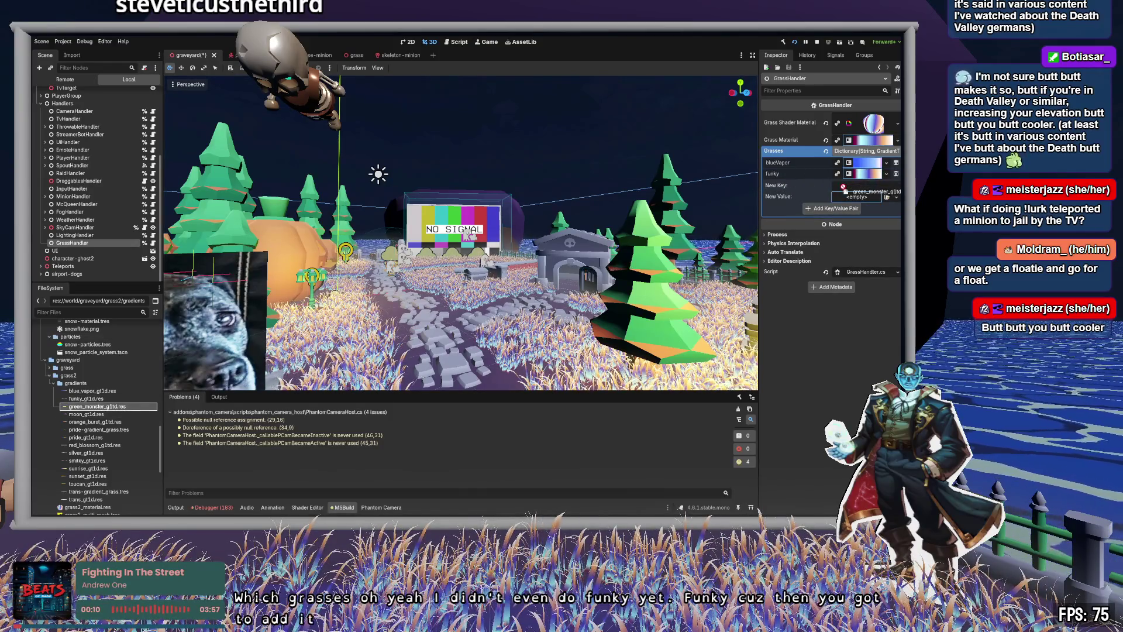
pyautogui.moveTo(90, 410); pyautogui.dragTo(828, 180)
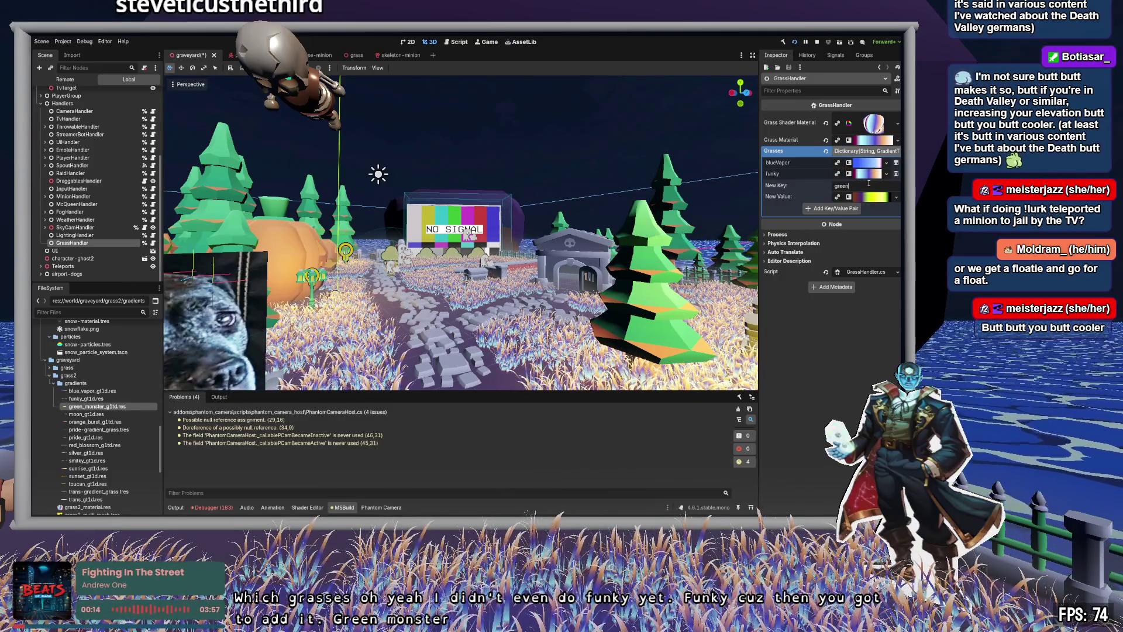
pyautogui.click(831, 208)
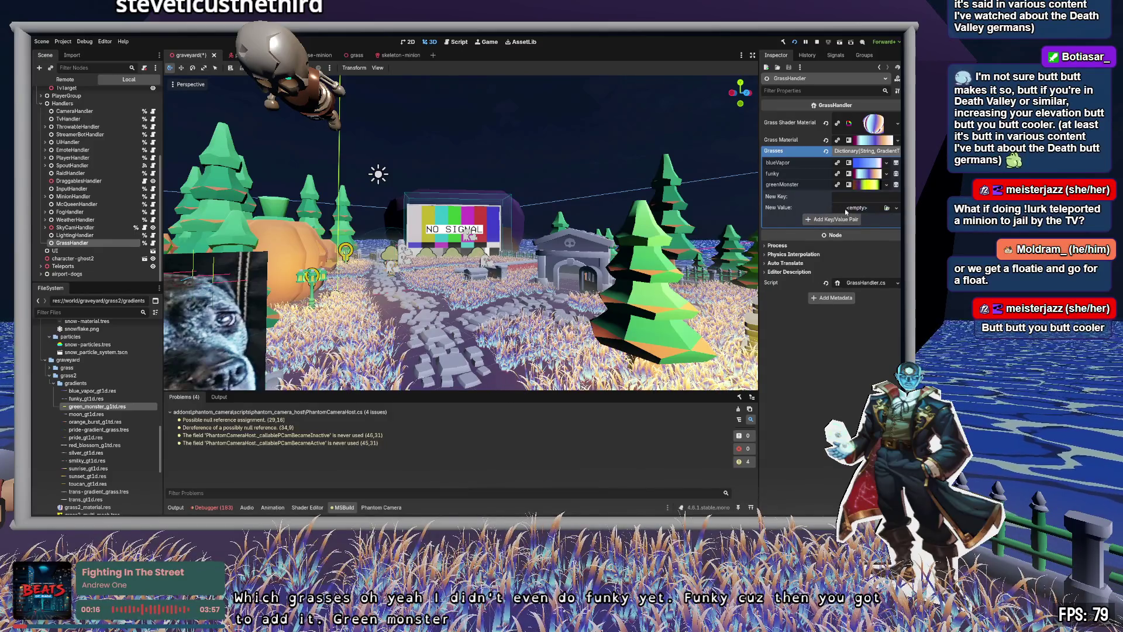
# Add the moon and orangeBurst gradient entries to Grasses.
pyautogui.moveTo(88, 414); pyautogui.dragTo(817, 256)
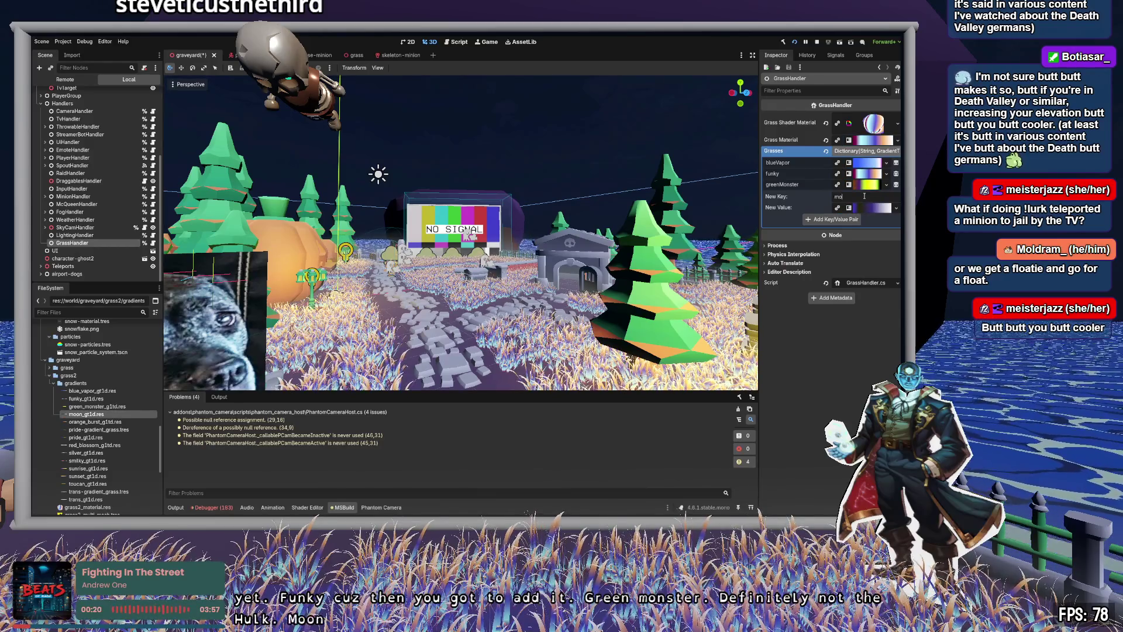
pyautogui.click(846, 220)
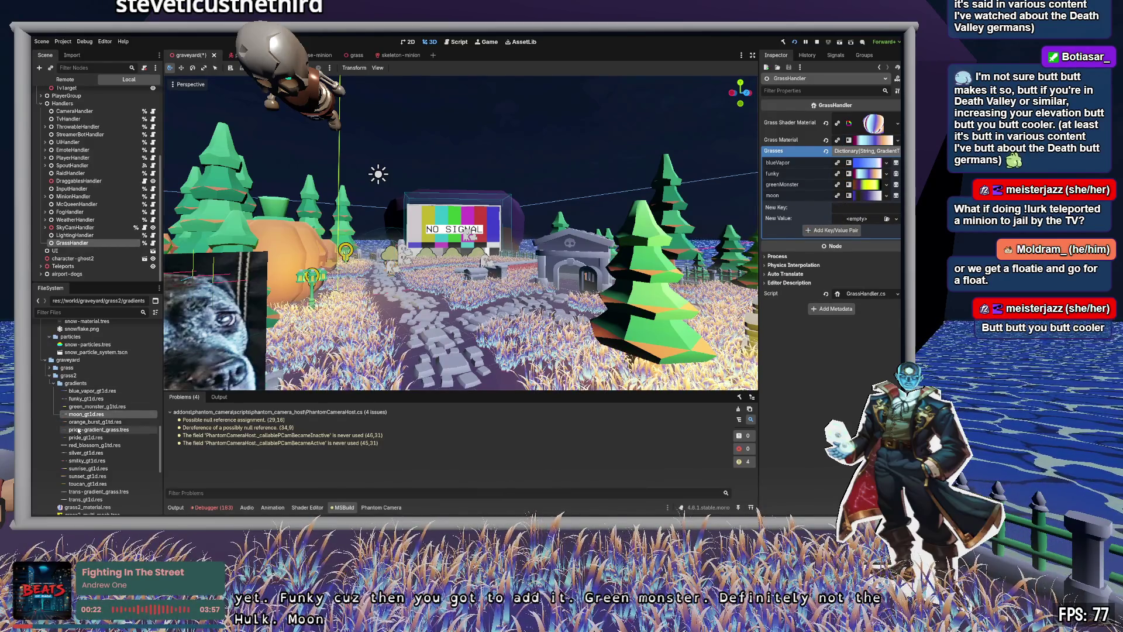
pyautogui.moveTo(76, 421)
pyautogui.mouseDown()
pyautogui.moveTo(822, 208)
pyautogui.moveTo(858, 218)
pyautogui.mouseUp()
pyautogui.write('orangeBurst')
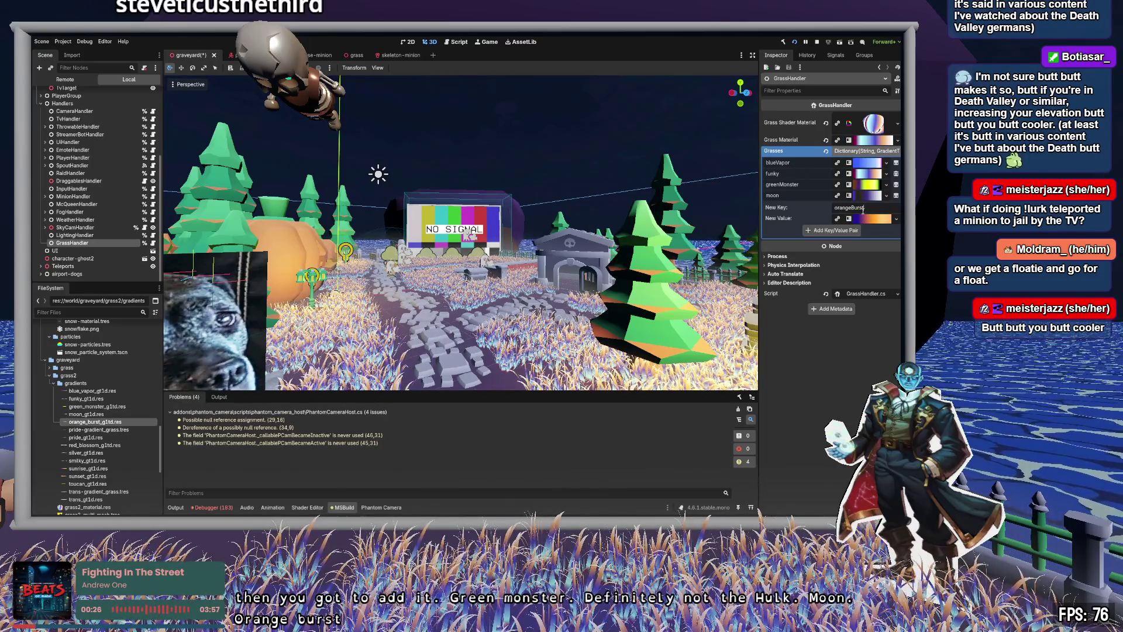
pyautogui.click(843, 231)
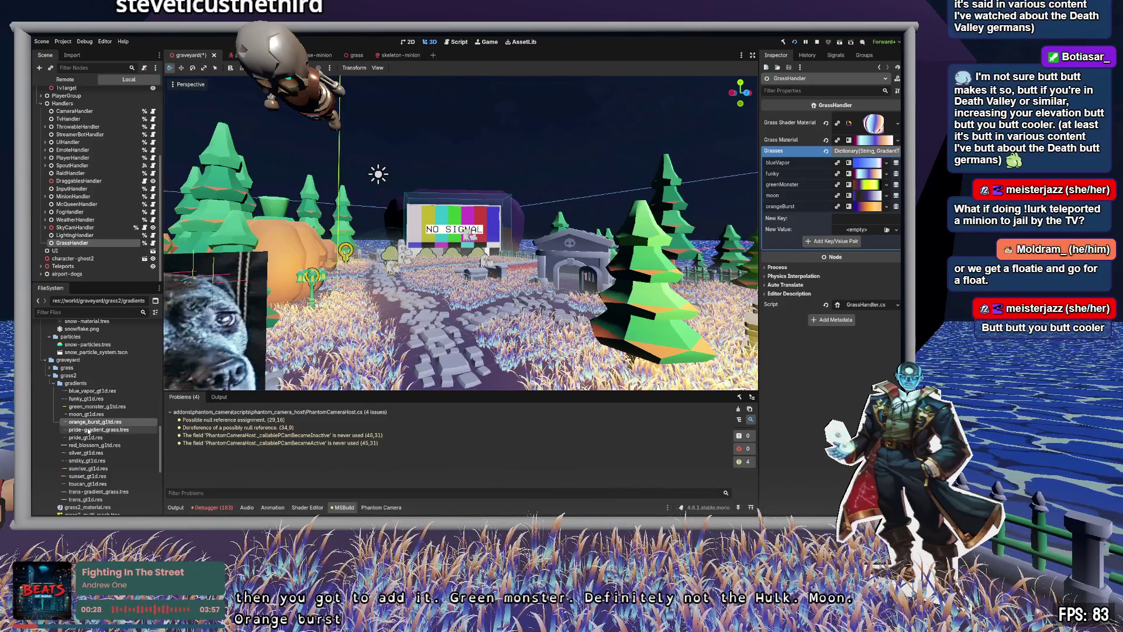
pyautogui.moveTo(88, 431); pyautogui.dragTo(98, 434)
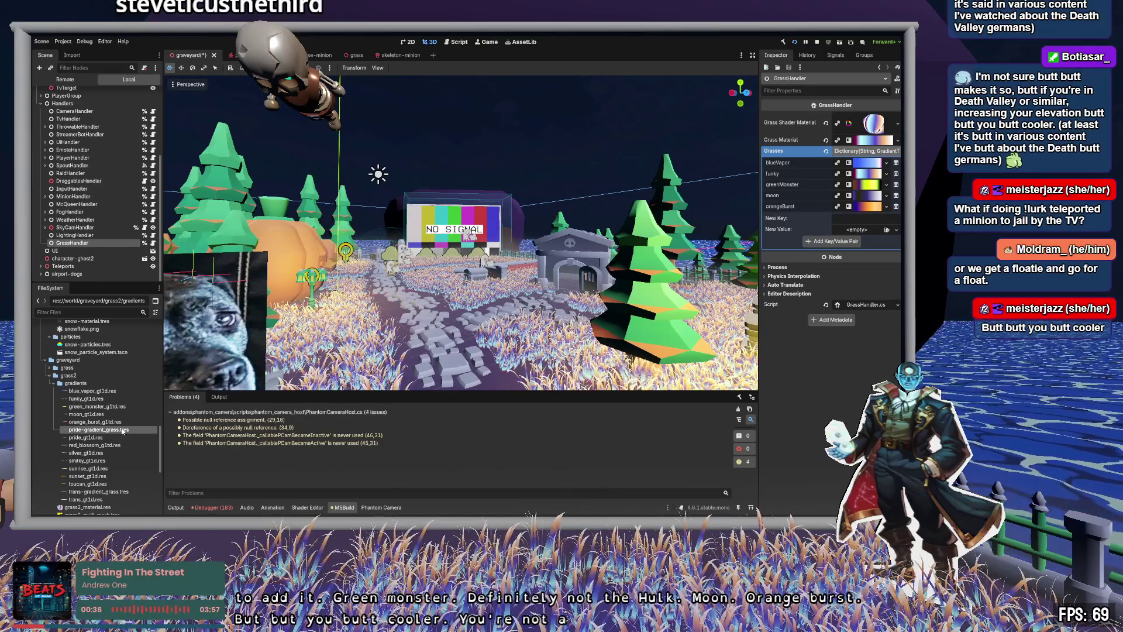
# Add the pride and redBlossom gradient entries to Grasses.
pyautogui.click(84, 439)
pyautogui.moveTo(86, 442); pyautogui.dragTo(623, 296)
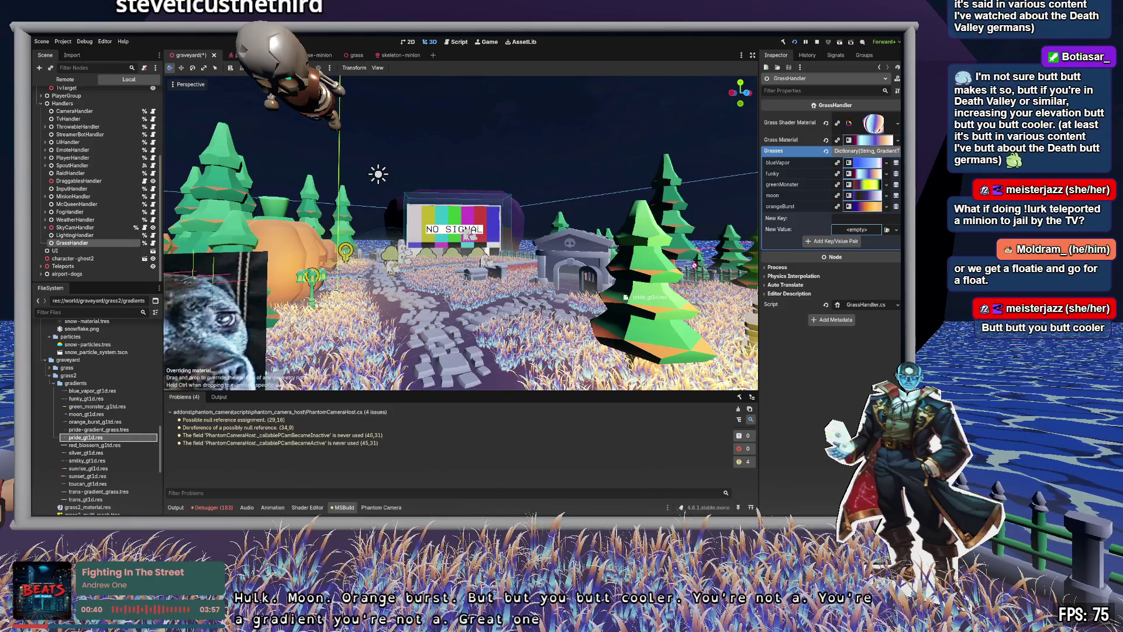
pyautogui.moveTo(861, 233); pyautogui.dragTo(860, 231)
pyautogui.write('pride')
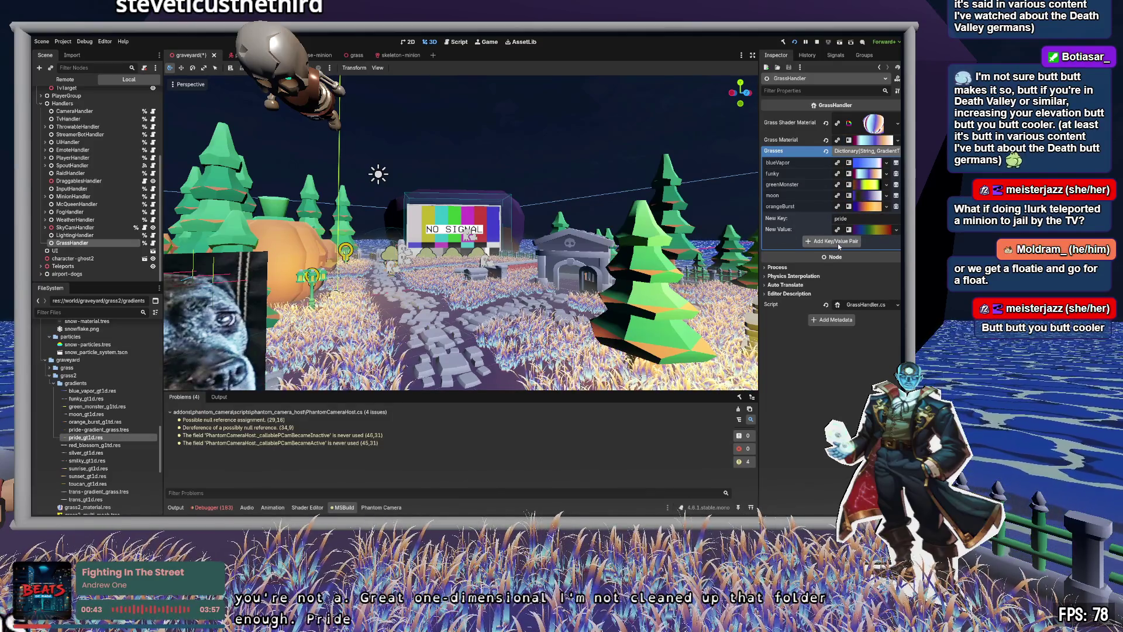
pyautogui.click(837, 244)
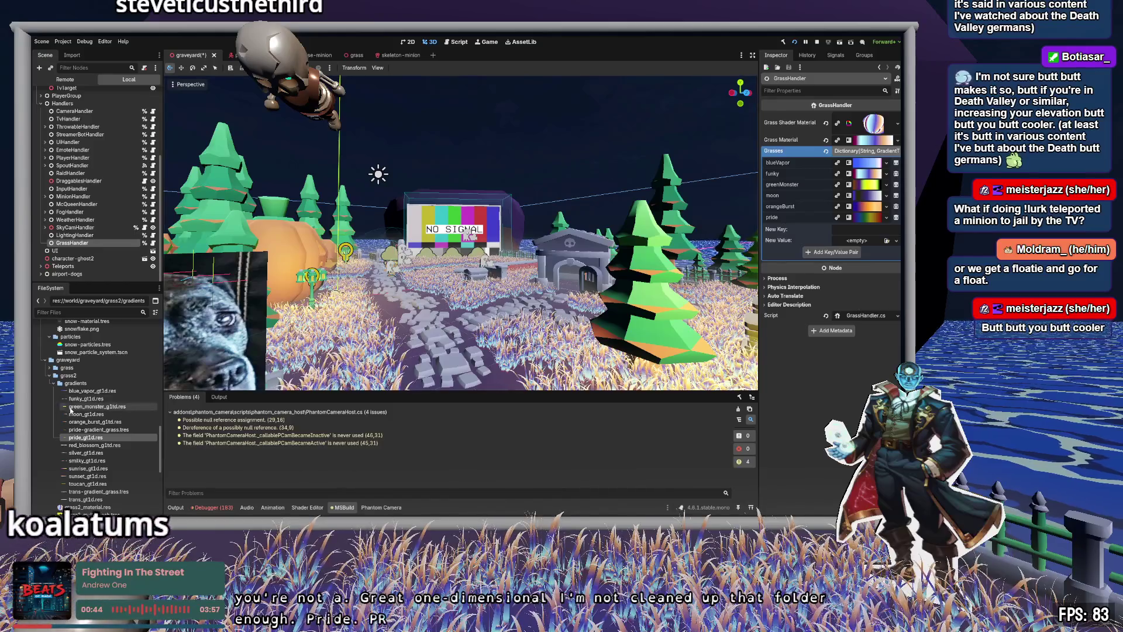
pyautogui.moveTo(86, 449); pyautogui.dragTo(857, 240)
pyautogui.click(861, 230)
pyautogui.write('redBlossom')
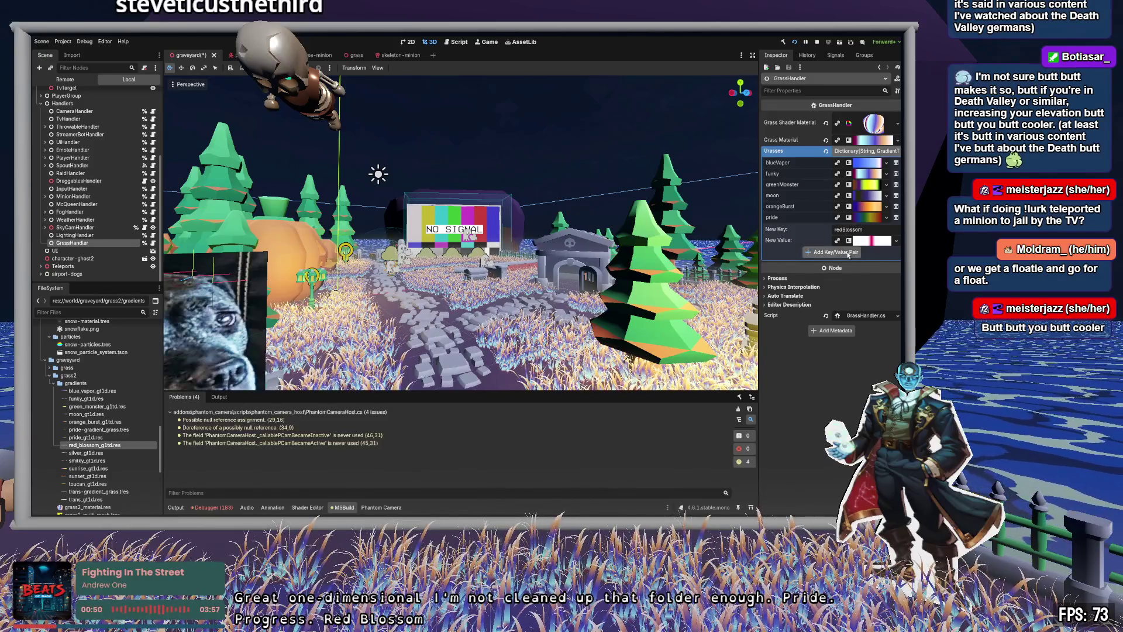
pyautogui.click(847, 253)
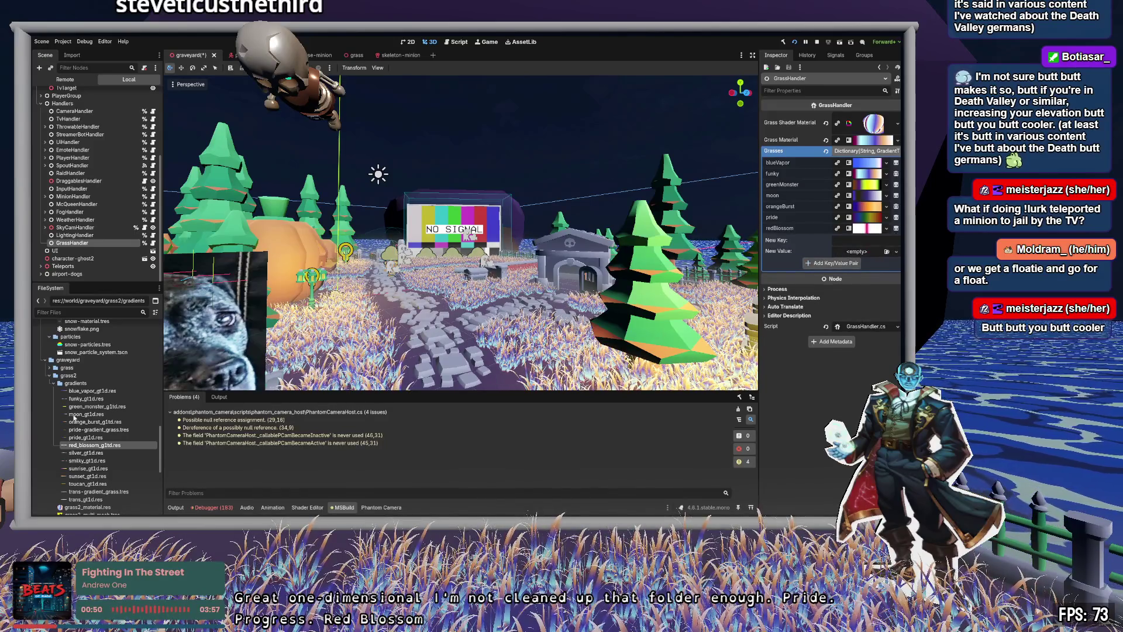
# Add the silver and smoky gradient entries to Grasses.
pyautogui.moveTo(74, 454)
pyautogui.mouseDown()
pyautogui.moveTo(817, 246)
pyautogui.moveTo(858, 251)
pyautogui.mouseUp()
pyautogui.click(860, 240)
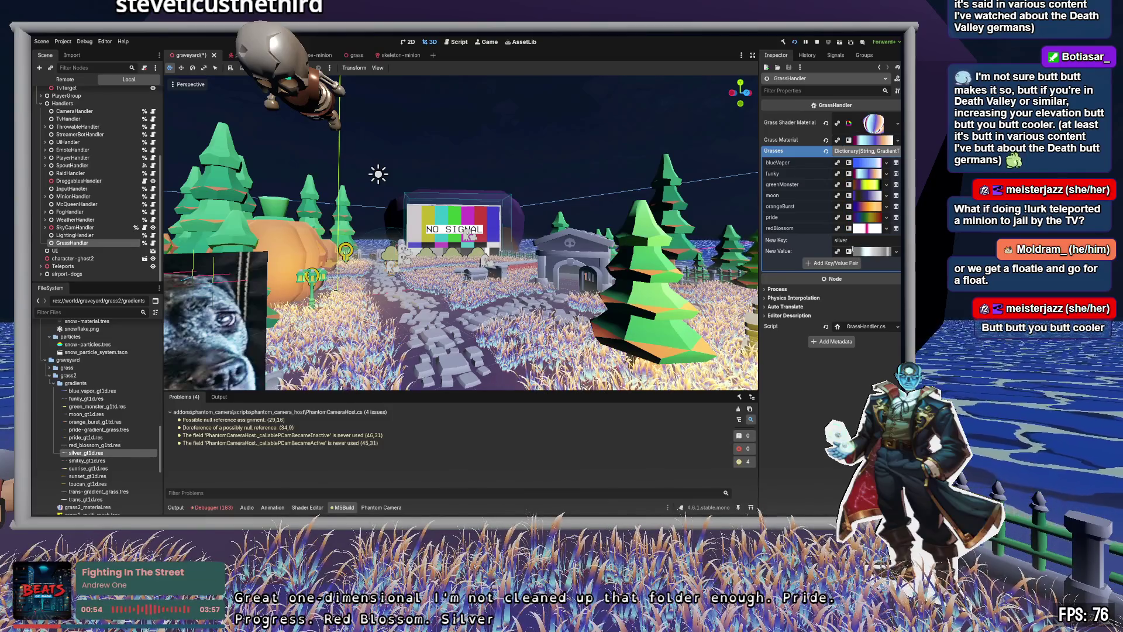
pyautogui.click(831, 263)
pyautogui.moveTo(76, 462); pyautogui.dragTo(221, 429)
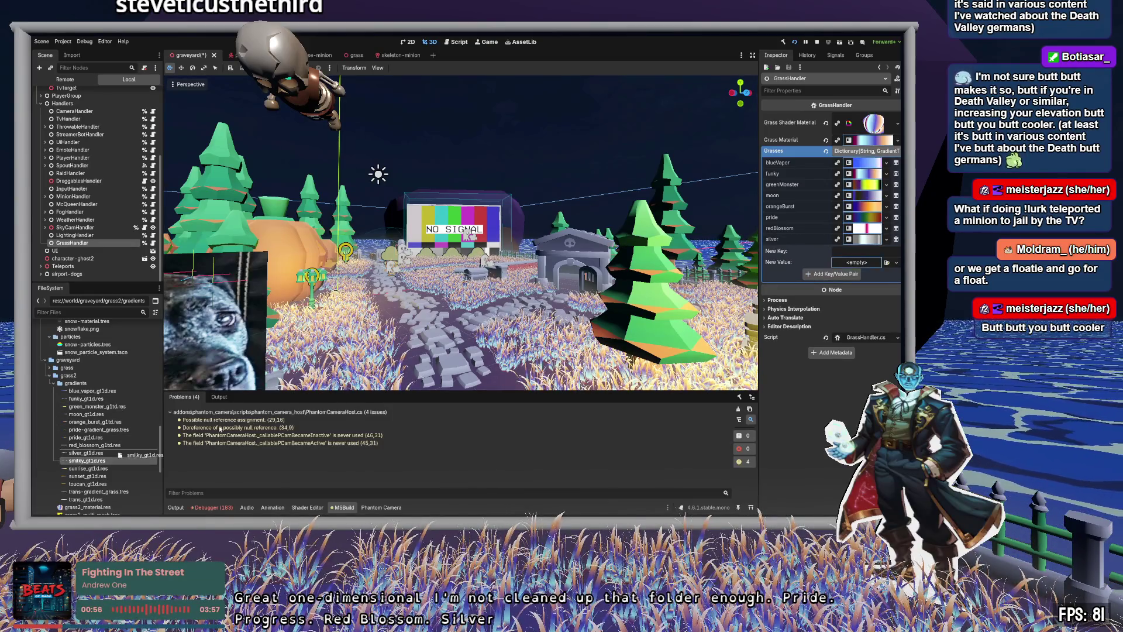
pyautogui.moveTo(857, 264); pyautogui.dragTo(857, 262)
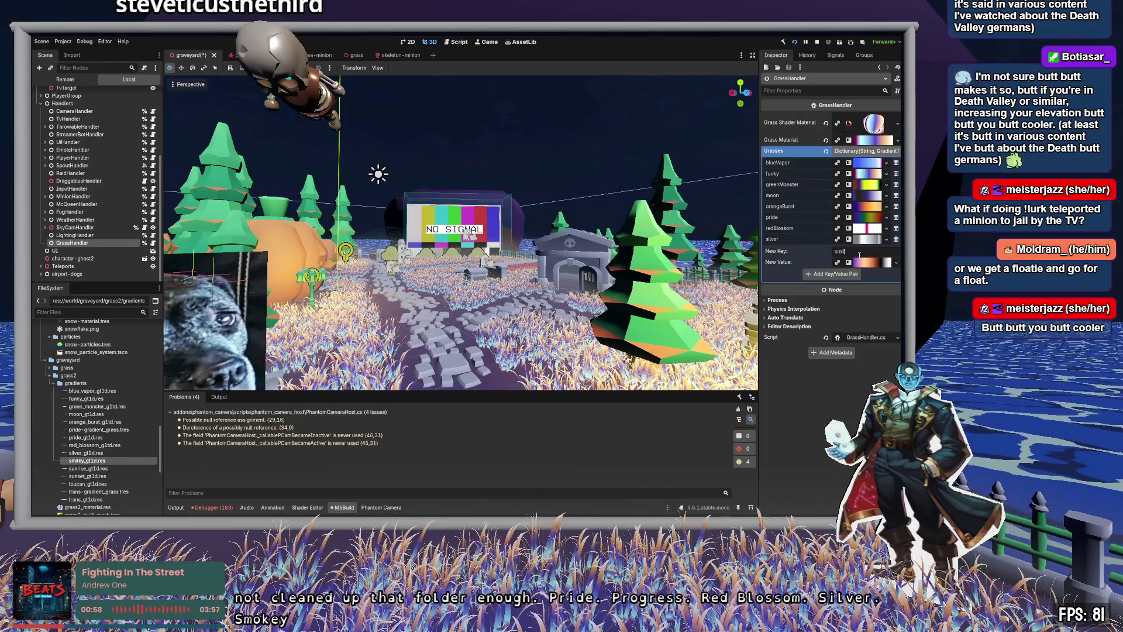
pyautogui.click(845, 273)
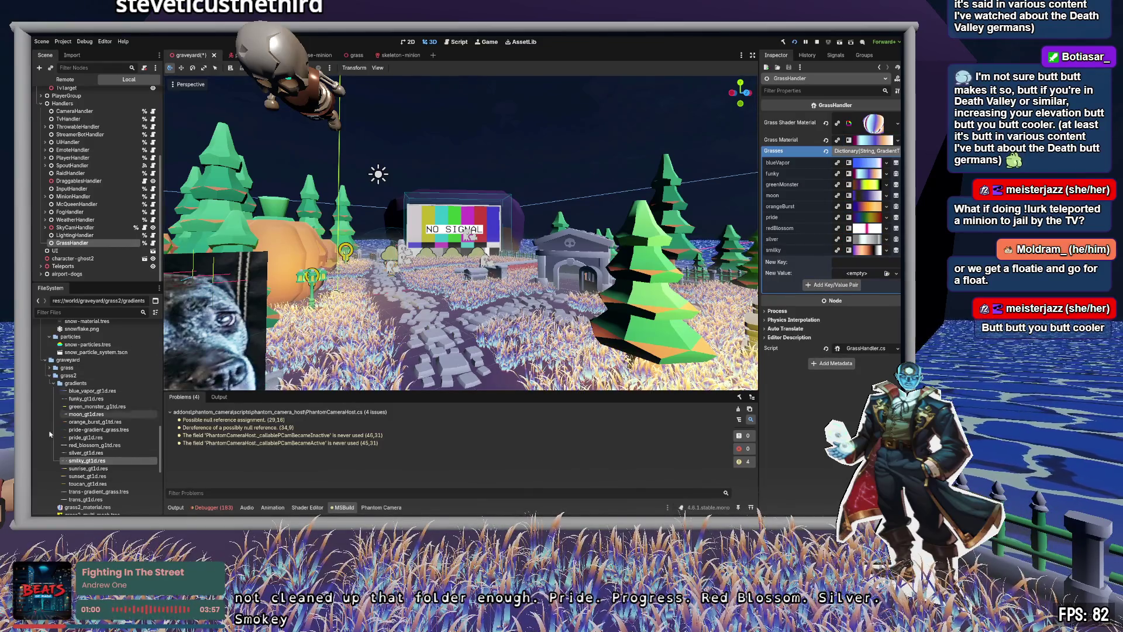
# Add the sunrise and sunset gradient entries to Grasses.
pyautogui.moveTo(79, 470); pyautogui.dragTo(781, 291)
pyautogui.moveTo(849, 273); pyautogui.dragTo(851, 274)
pyautogui.click(858, 265)
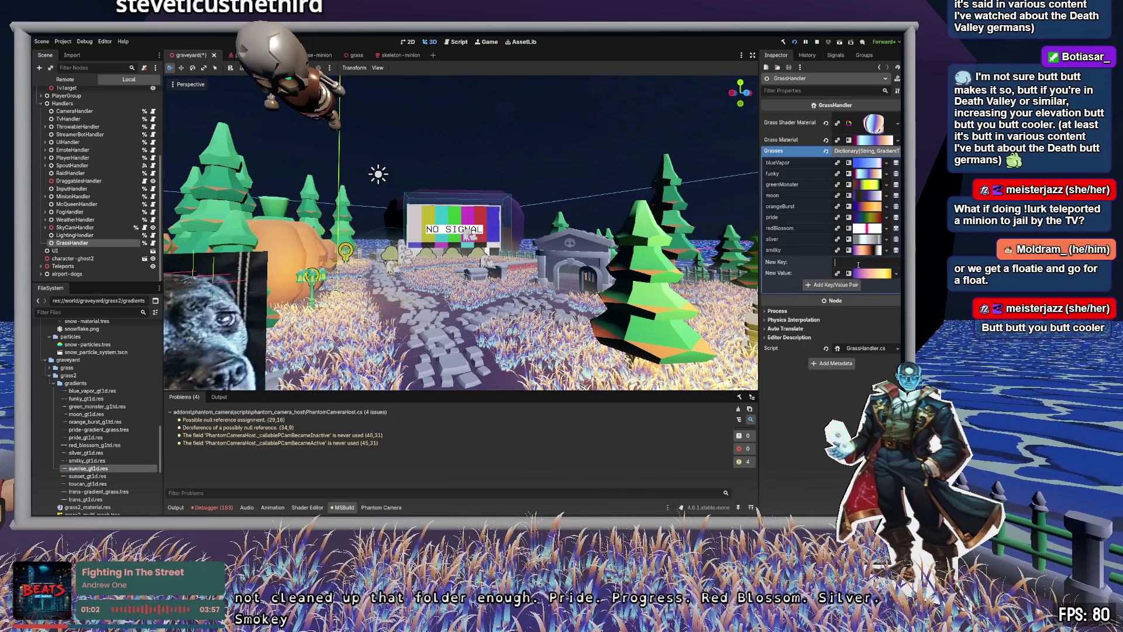
pyautogui.write('sunrise')
pyautogui.click(831, 284)
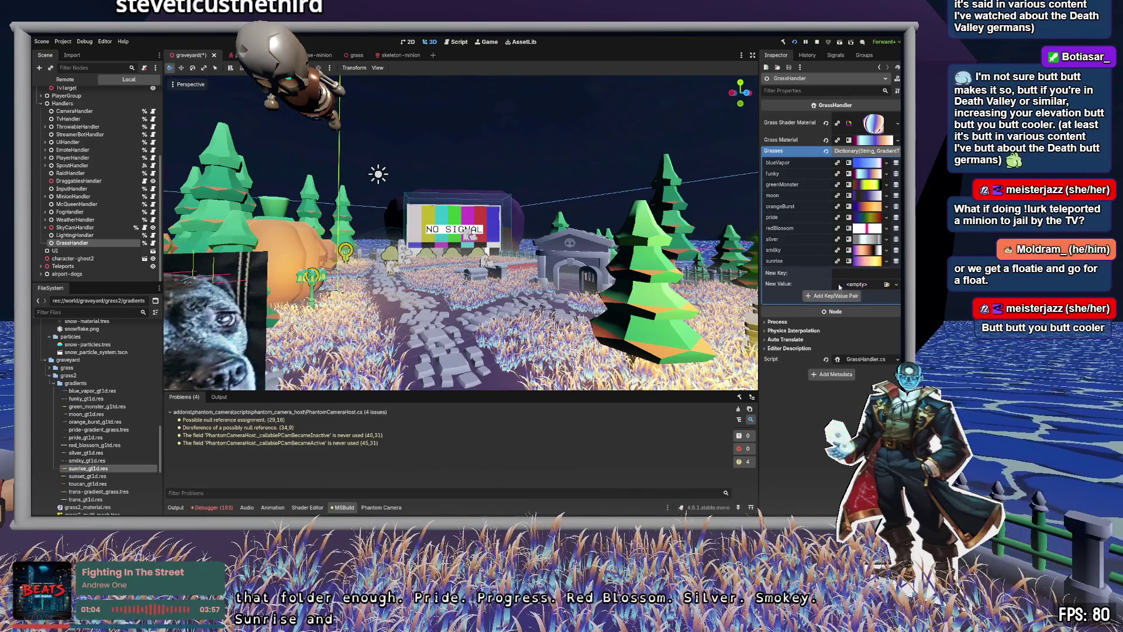
pyautogui.moveTo(87, 475)
pyautogui.mouseDown()
pyautogui.moveTo(751, 289)
pyautogui.moveTo(857, 282)
pyautogui.mouseUp()
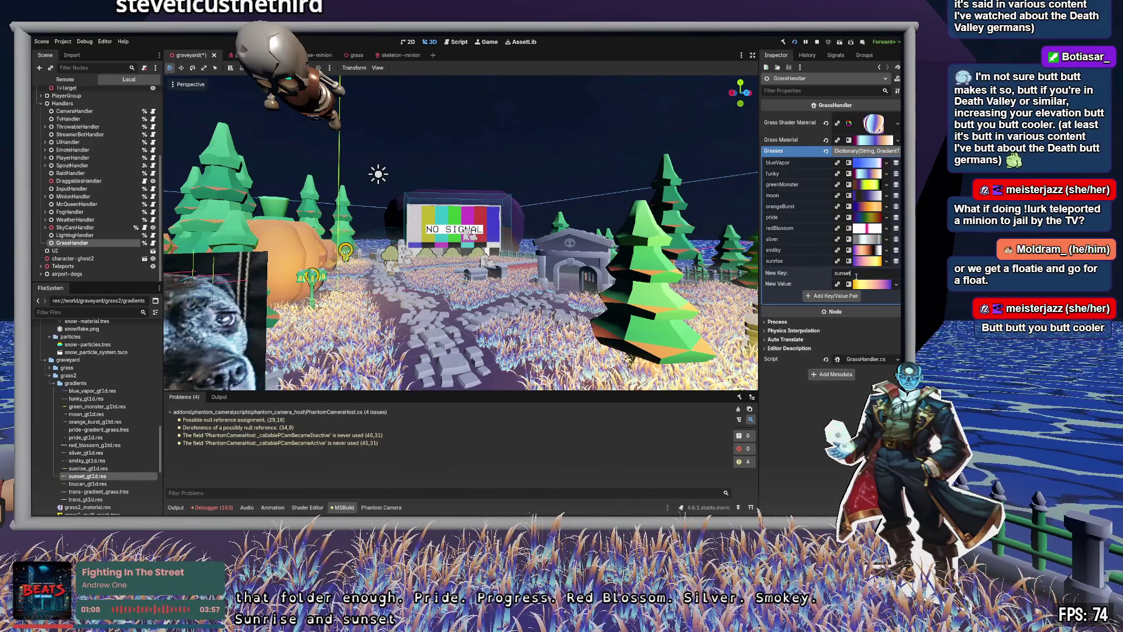
pyautogui.click(830, 295)
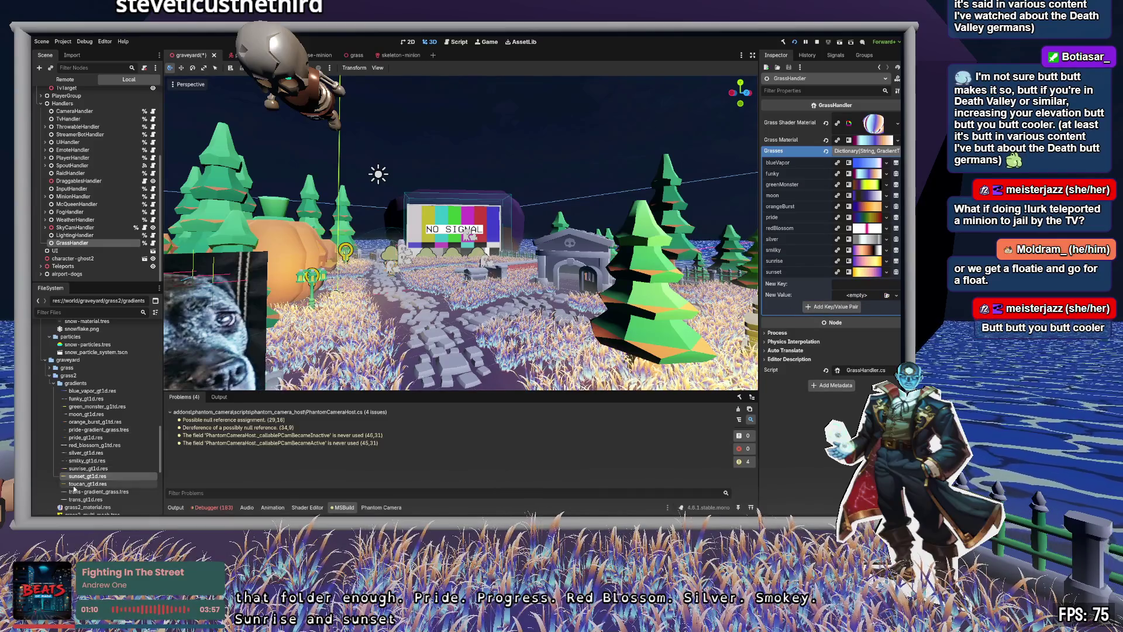
# Add the toucan and trans gradient entries, then collapse the Grasses dictionary.
pyautogui.moveTo(73, 483)
pyautogui.mouseDown()
pyautogui.moveTo(886, 271)
pyautogui.moveTo(877, 305)
pyautogui.moveTo(865, 294)
pyautogui.mouseUp()
pyautogui.click(866, 284)
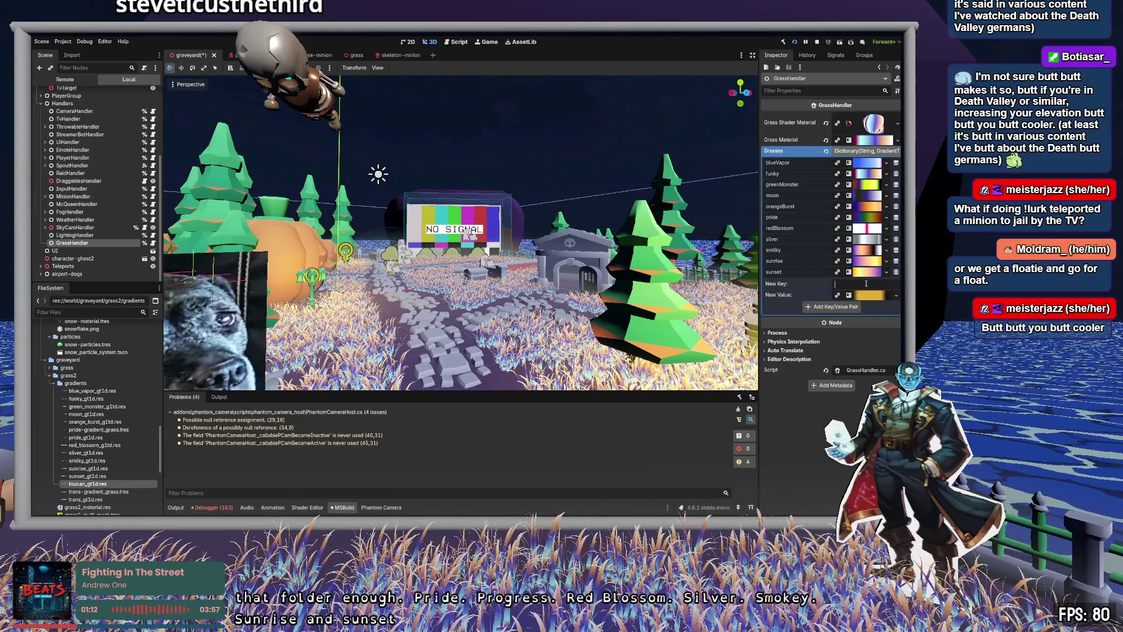
pyautogui.write('toucan')
pyautogui.click(834, 308)
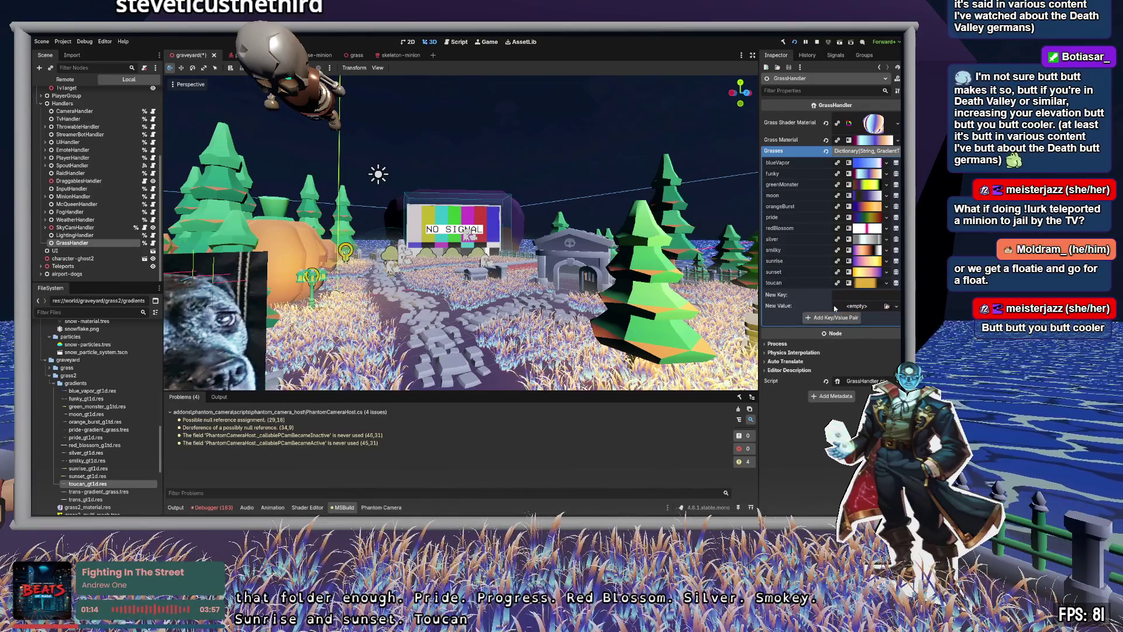
pyautogui.click(81, 492)
pyautogui.moveTo(86, 500)
pyautogui.mouseDown()
pyautogui.moveTo(526, 351)
pyautogui.moveTo(865, 275)
pyautogui.moveTo(870, 305)
pyautogui.mouseUp()
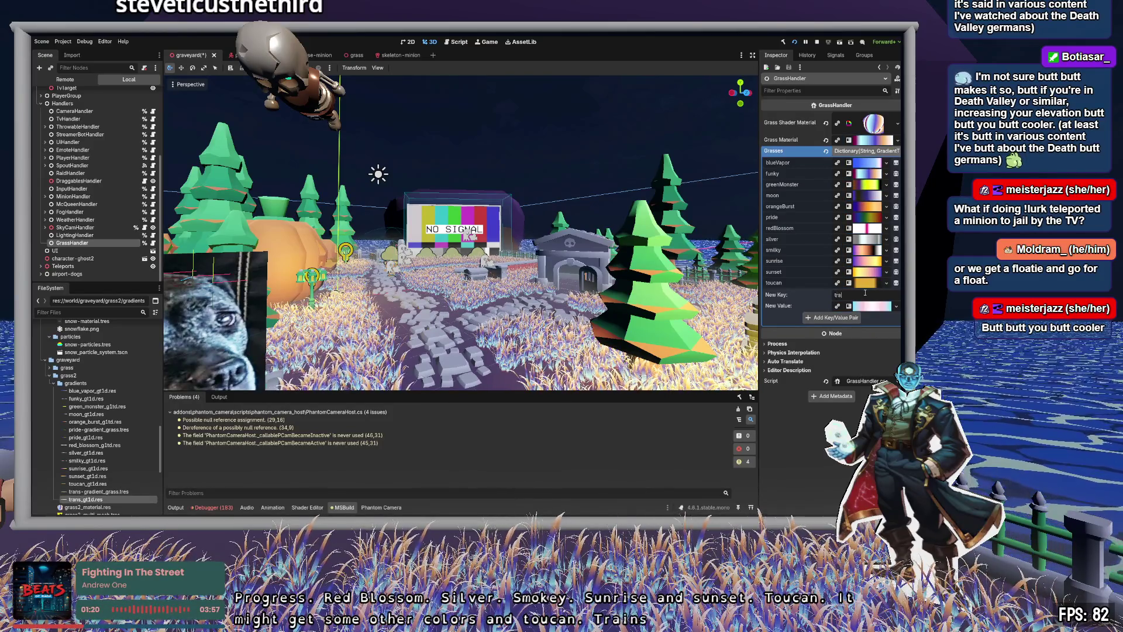
pyautogui.click(837, 317)
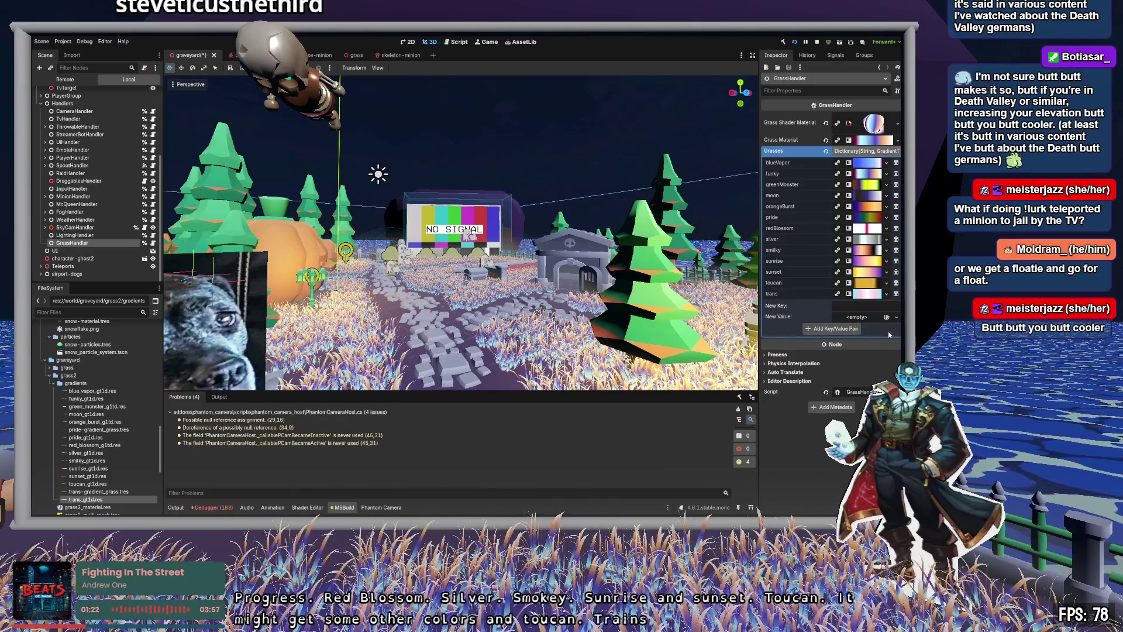
pyautogui.click(867, 151)
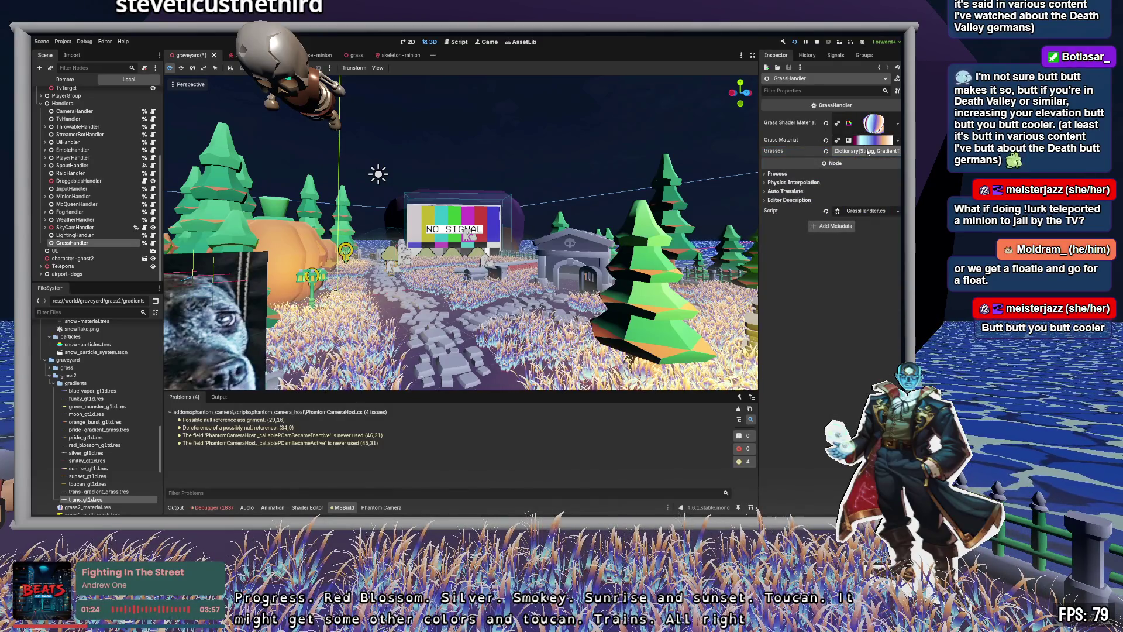
# In GrassHandler.cs, review SetShaderParameter's docs and the Grasses.ContainsKey(grassName) check.
pyautogui.hotkey('alt', 'Tab')
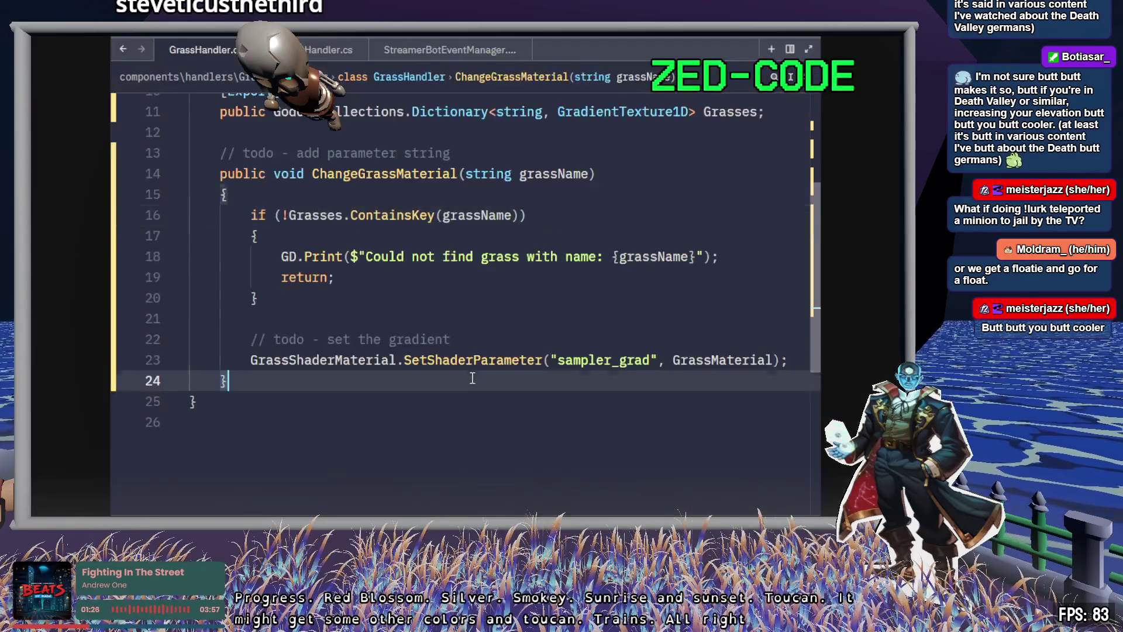
pyautogui.click(481, 355)
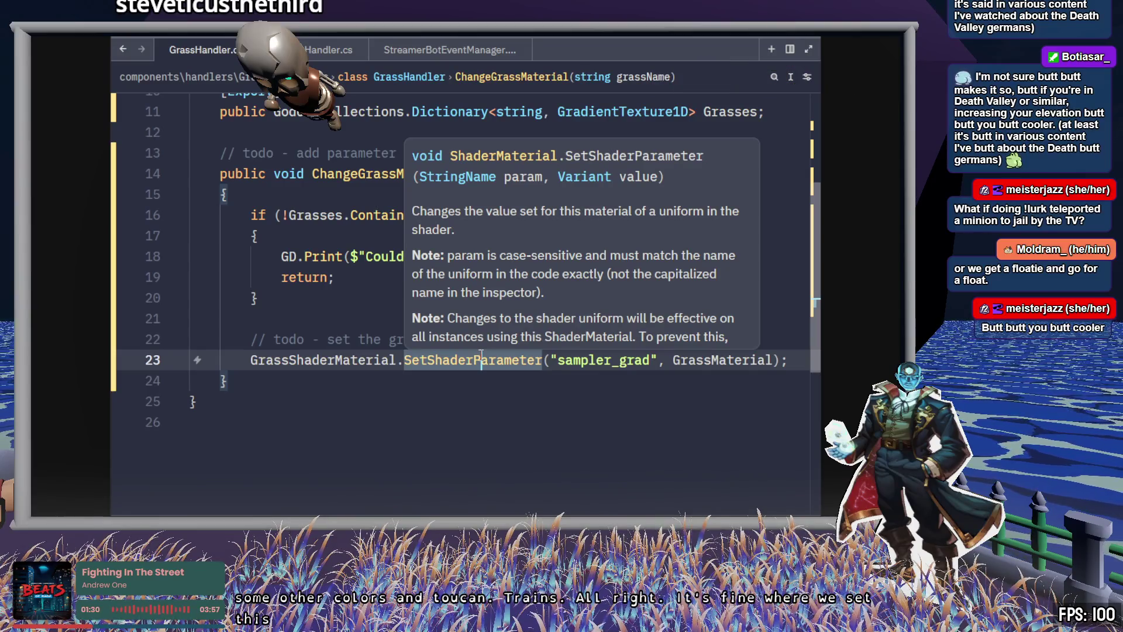
pyautogui.press('Escape')
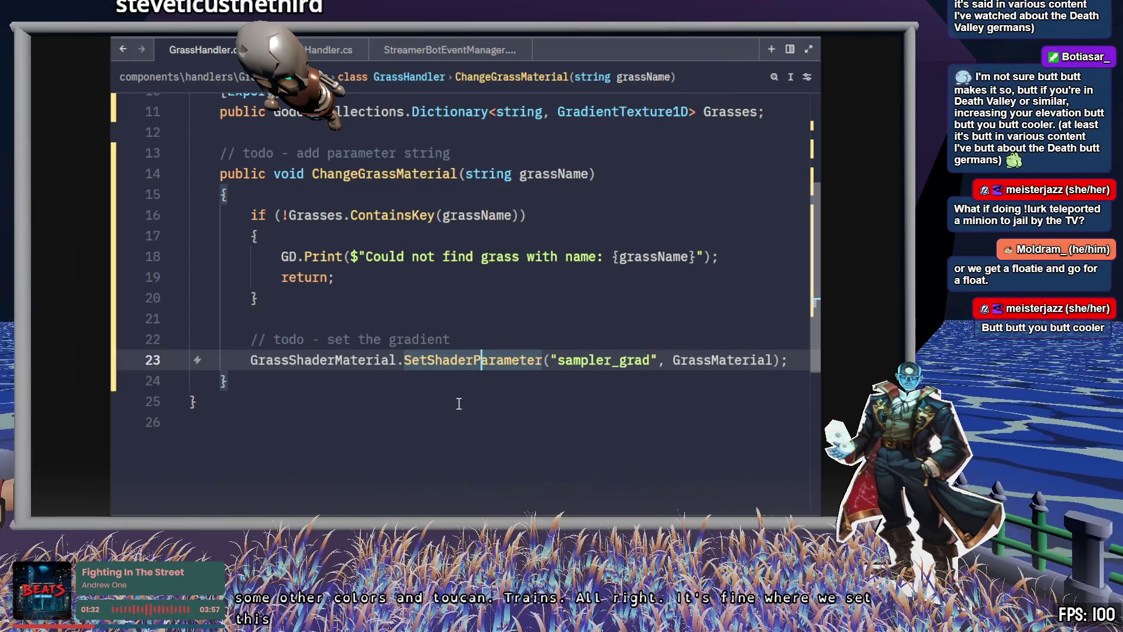
pyautogui.scroll(1, 461, 404)
pyautogui.click(304, 277)
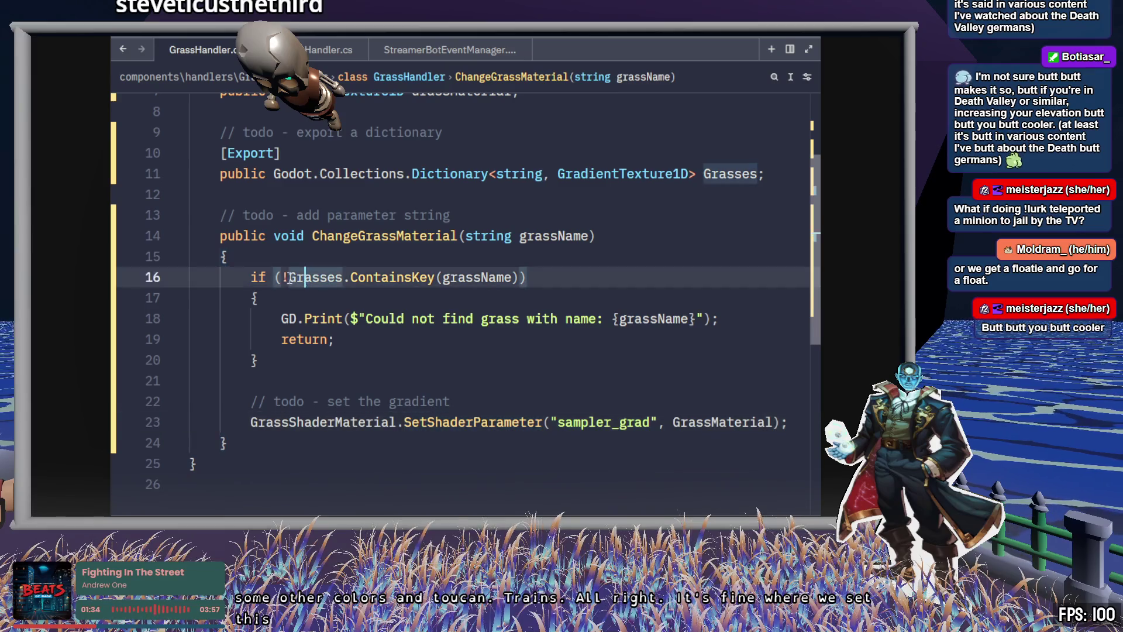
pyautogui.moveTo(289, 277)
pyautogui.mouseDown()
pyautogui.moveTo(304, 257)
pyautogui.moveTo(517, 269)
pyautogui.mouseUp()
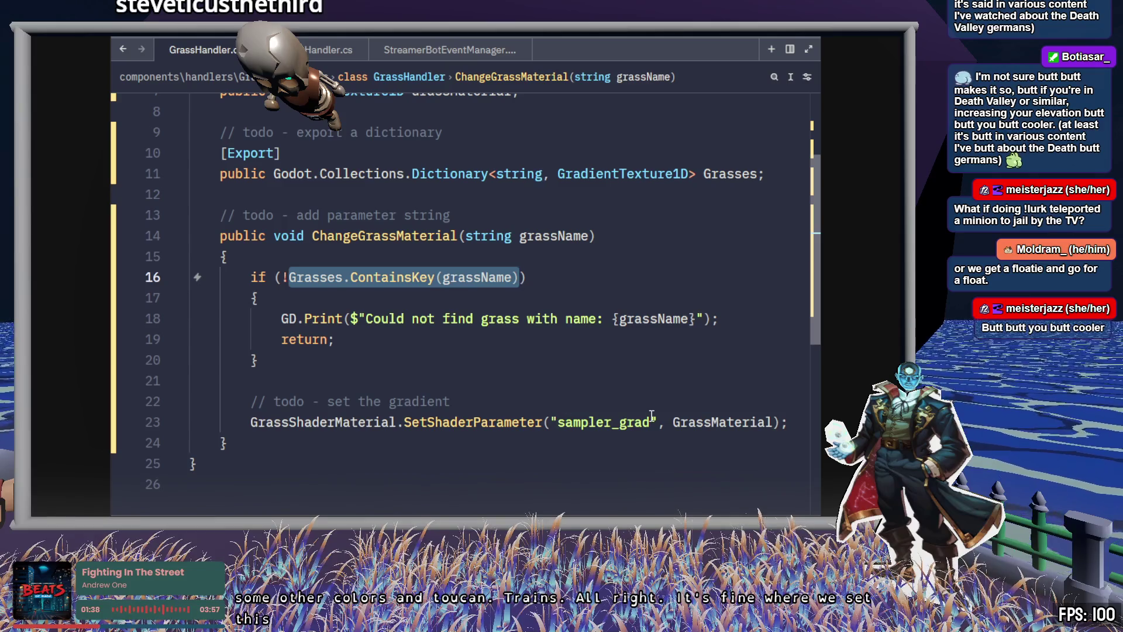
# Replace GrassMaterial on line 23 with Grasses[grassName].
pyautogui.doubleClick(627, 421)
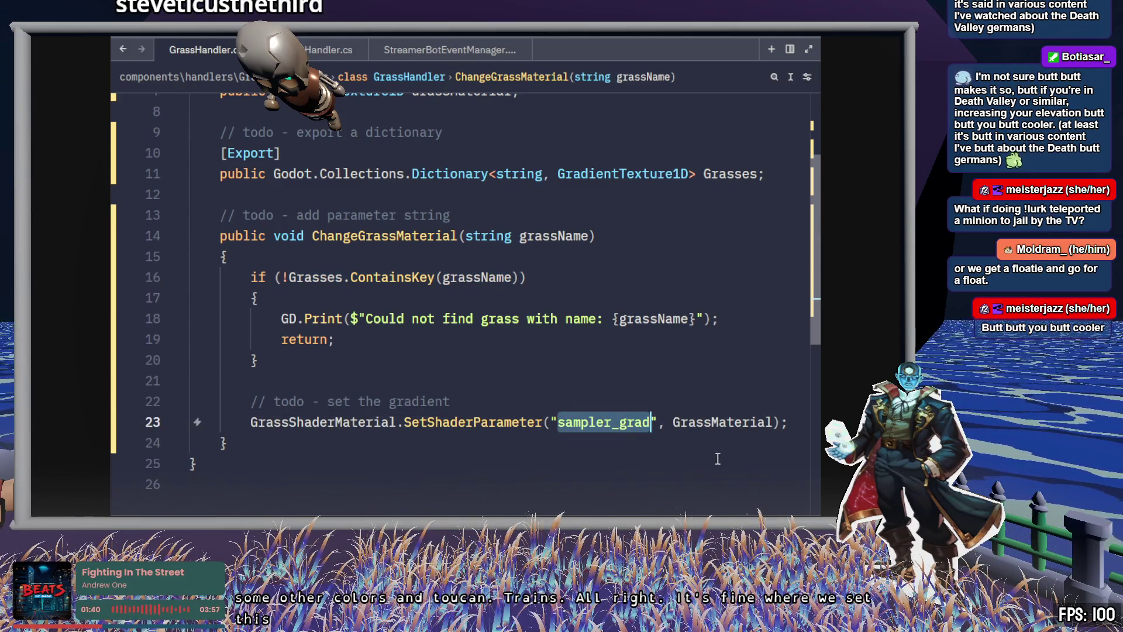
pyautogui.doubleClick(705, 422)
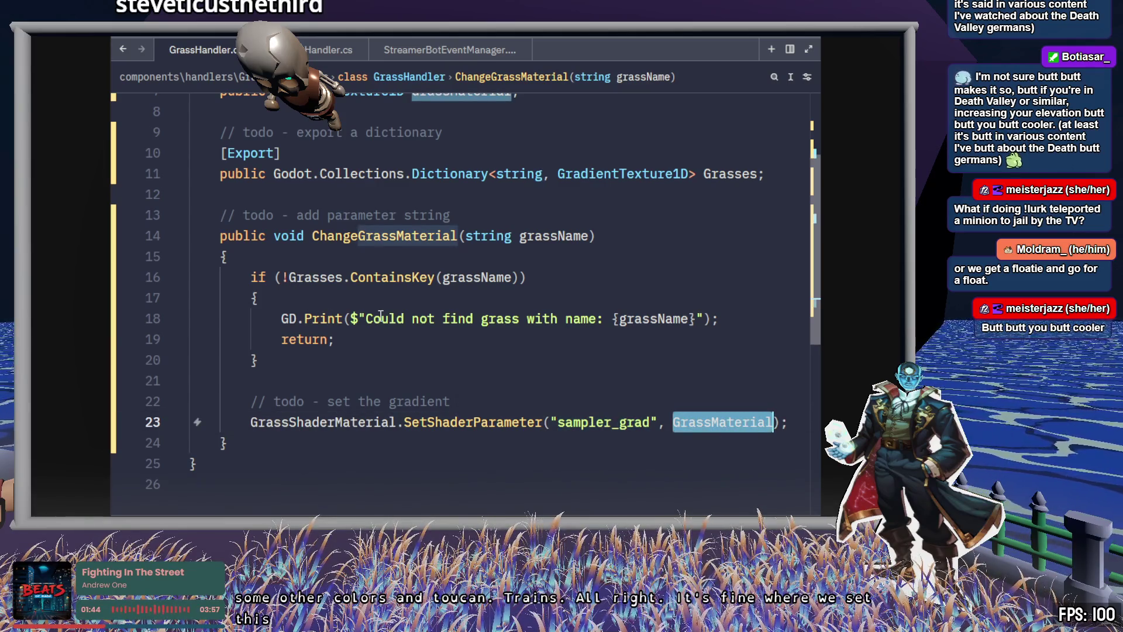
pyautogui.write('Grasses.')
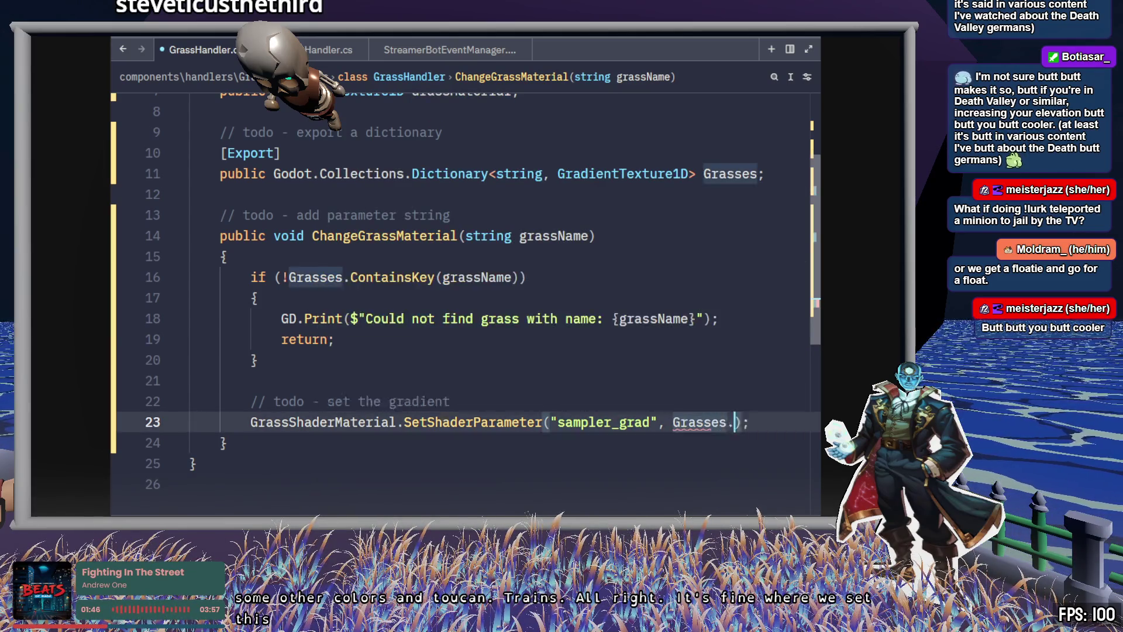
pyautogui.press('BackSpace')
pyautogui.write('[gras')
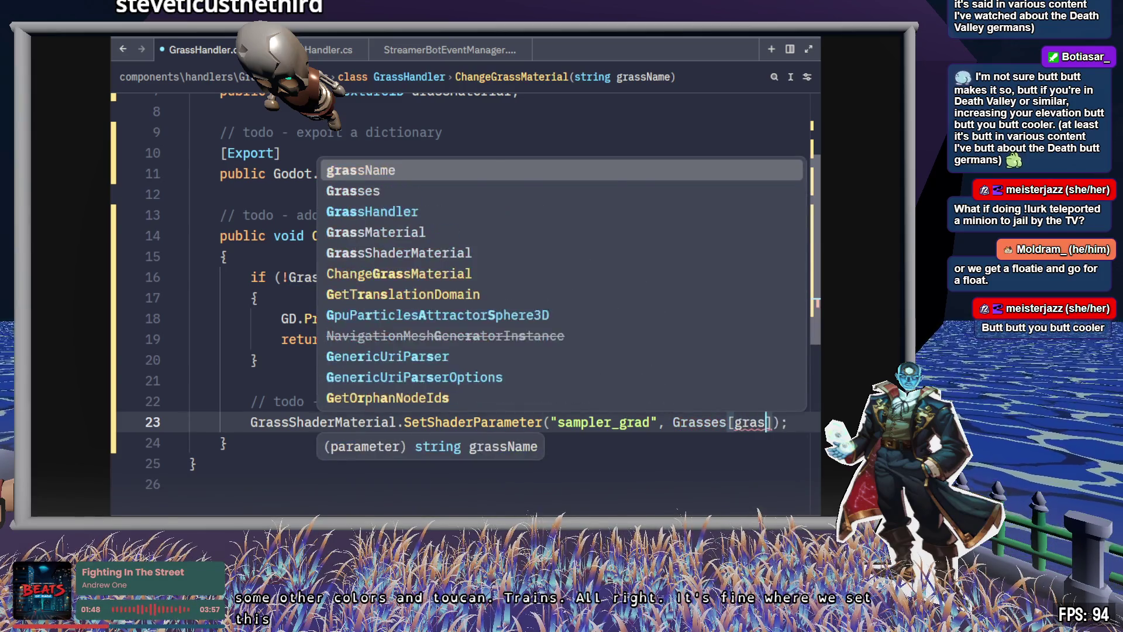
pyautogui.write('sName')
pyautogui.press('End')
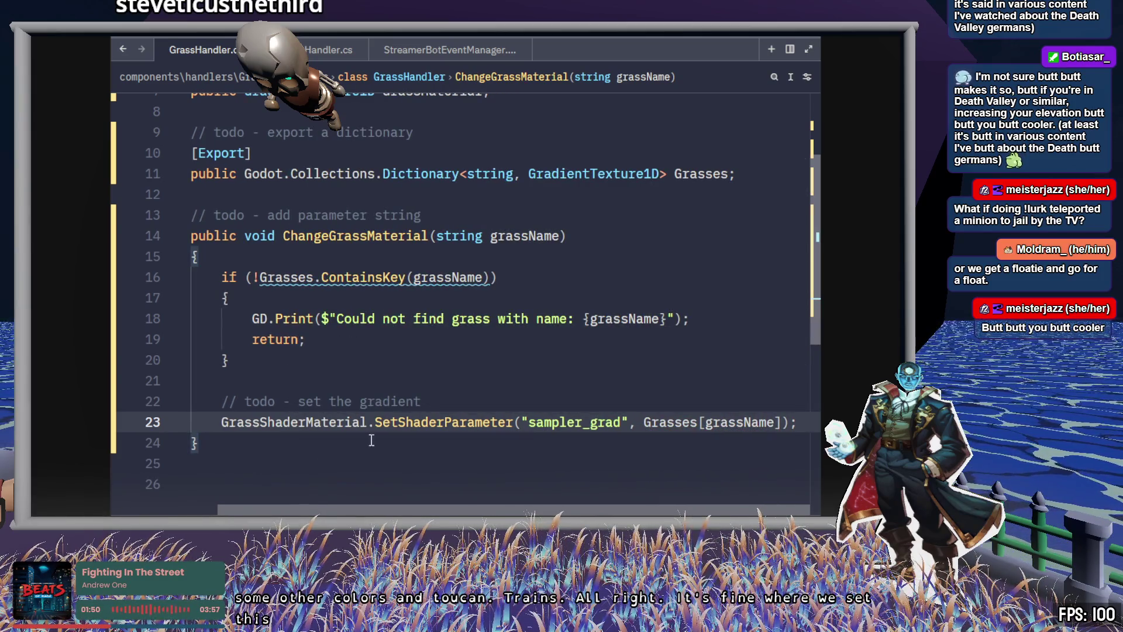
pyautogui.hscroll(-1, 496, 512)
pyautogui.moveTo(374, 278)
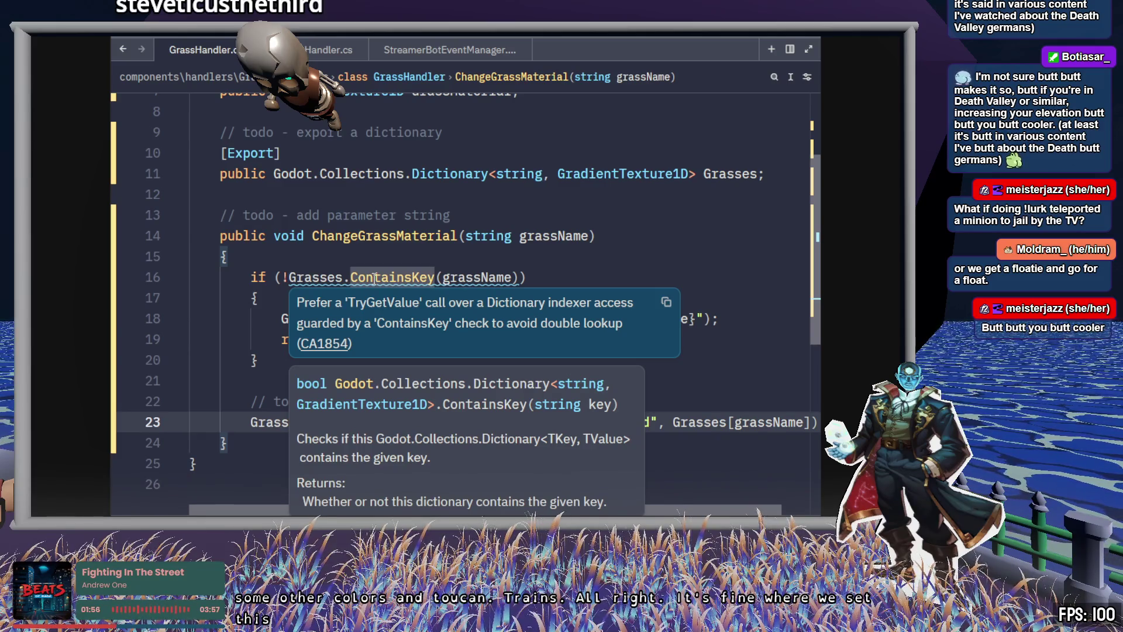
# Apply the CA1854 fix so the guard uses TryGetValue and passes value.
pyautogui.click(374, 277)
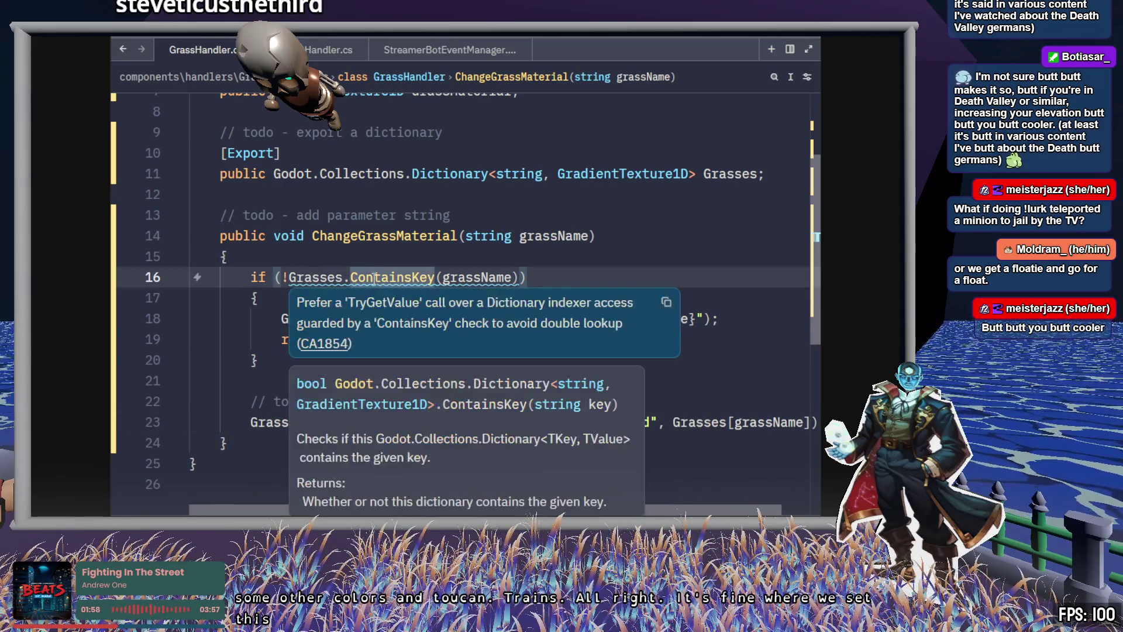
pyautogui.hotkey('ctrl', '.')
pyautogui.press('Escape')
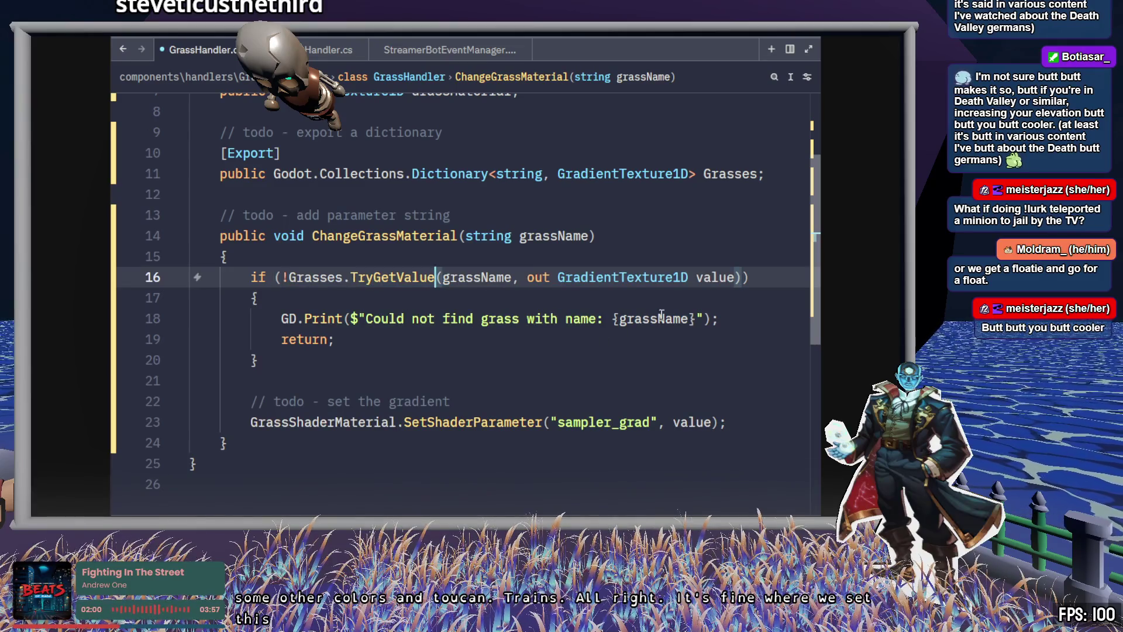
pyautogui.doubleClick(713, 278)
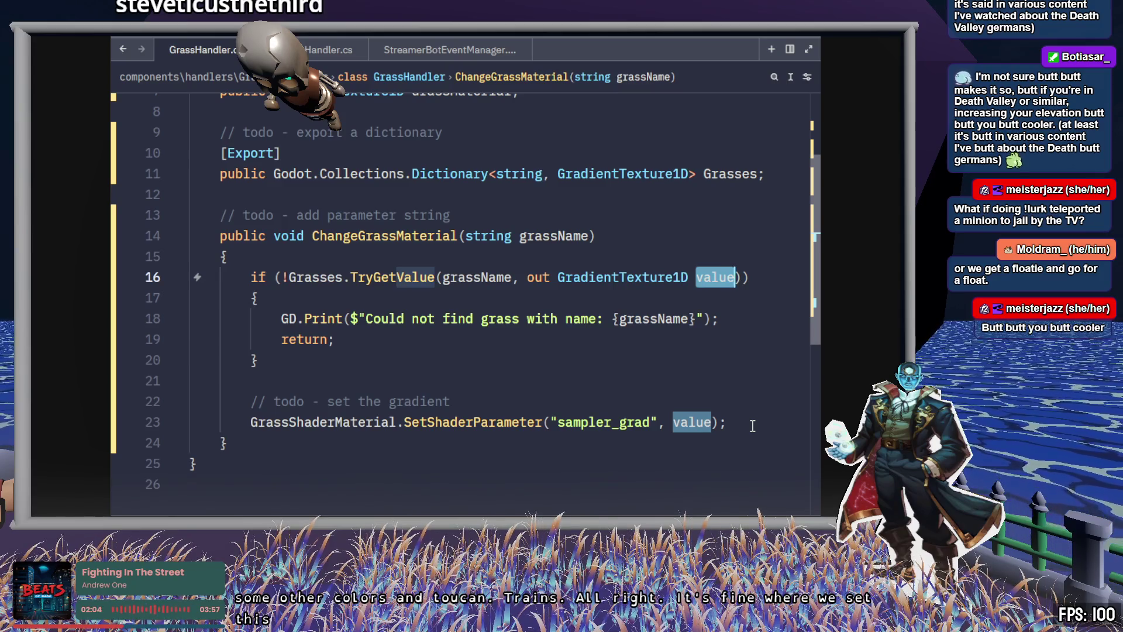
pyautogui.click(752, 425)
pyautogui.press('Left')
pyautogui.press('Left')
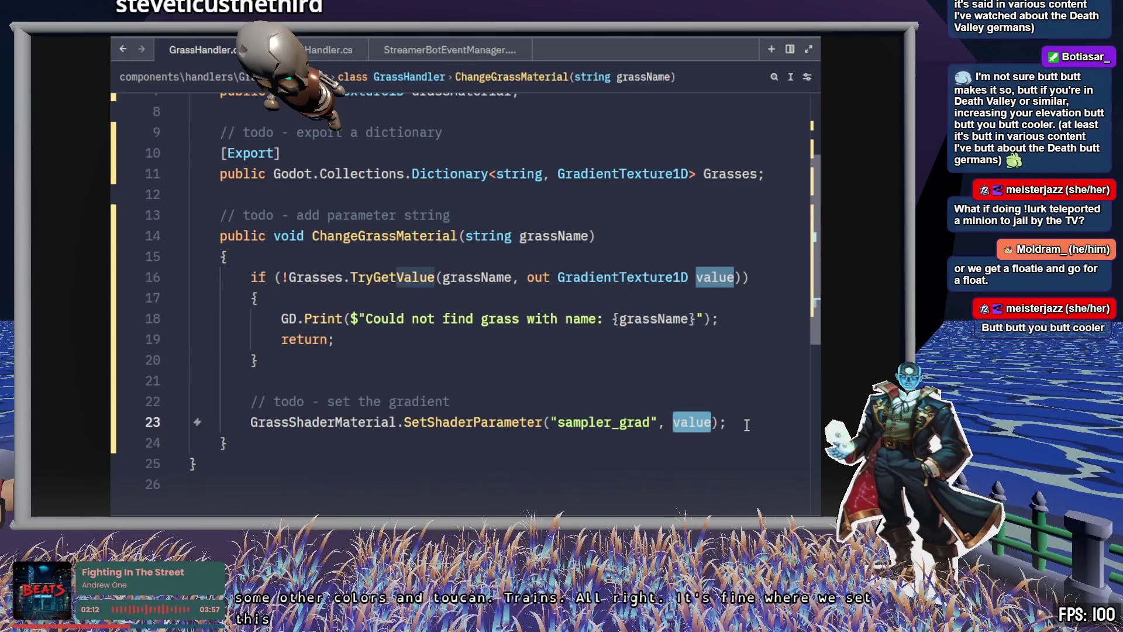
# Delete the three todo comment lines and save GrassHandler.cs.
pyautogui.click(512, 217)
pyautogui.hotkey('ctrl', 'shift', 'k')
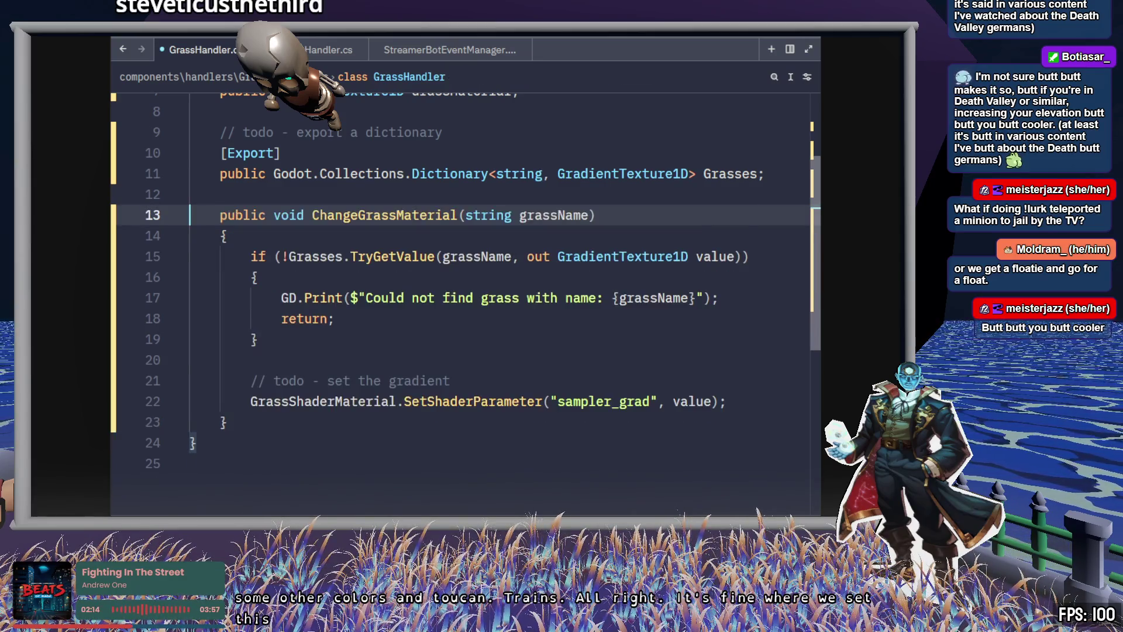
pyautogui.hotkey('ctrl', 's')
pyautogui.click(590, 139)
pyautogui.hotkey('ctrl', 'shift', 'k')
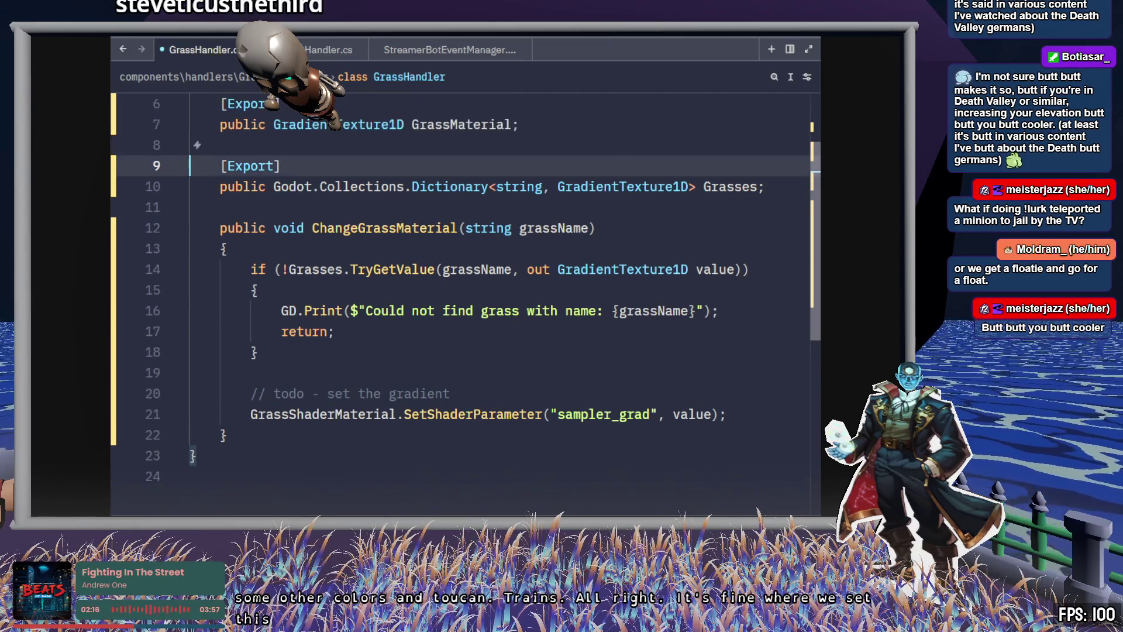
pyautogui.click(461, 395)
pyautogui.hotkey('ctrl', 'shift', 'k')
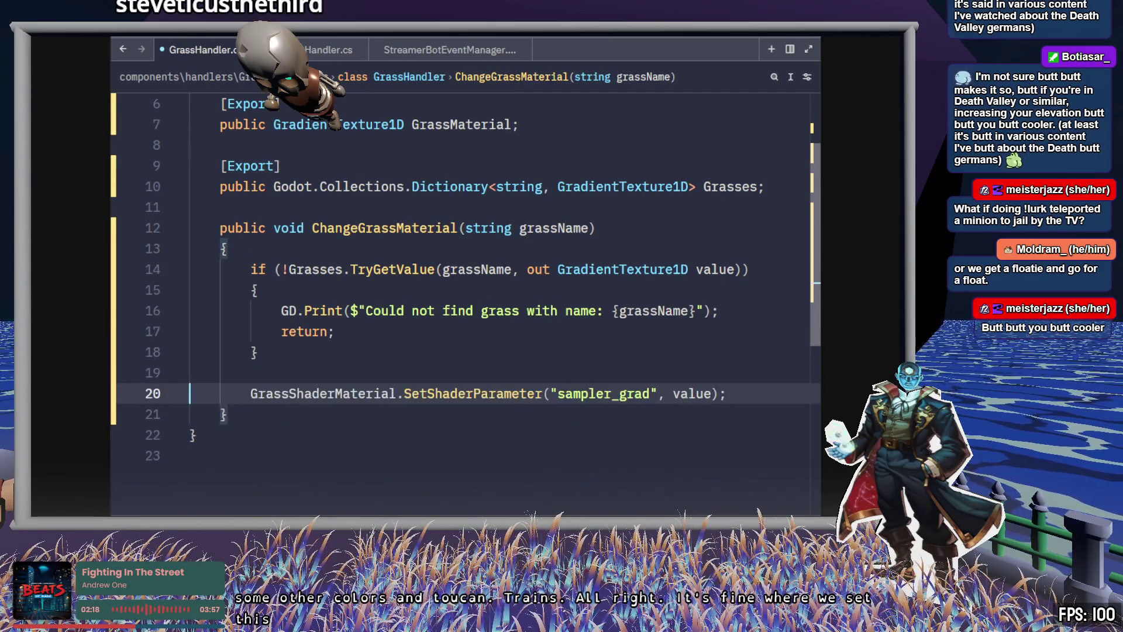
pyautogui.press('Up')
pyautogui.press('Up')
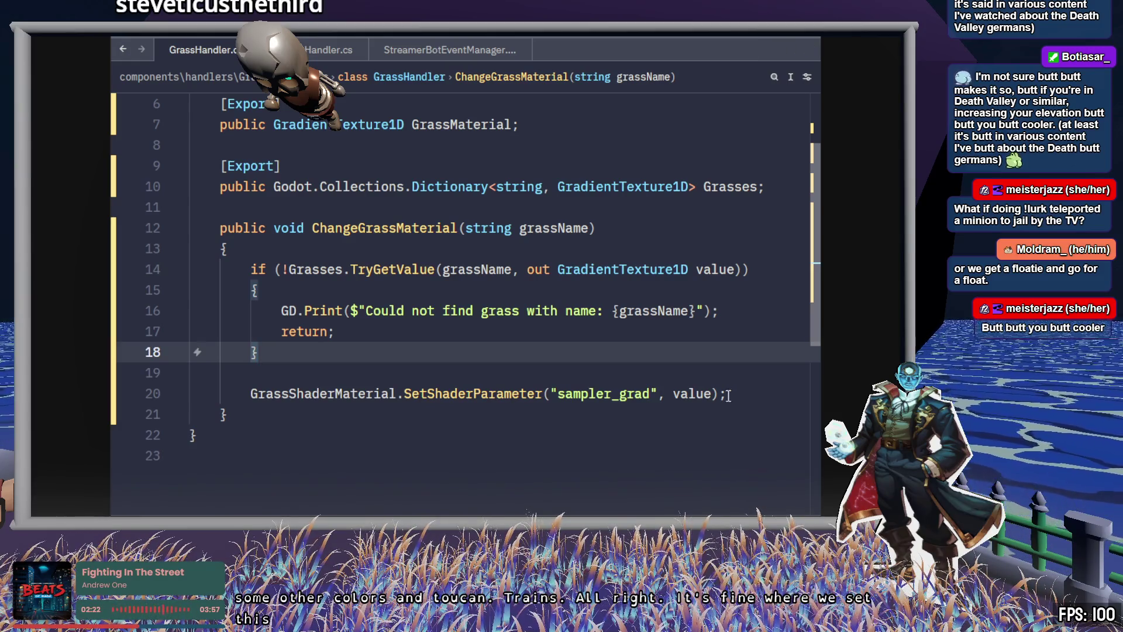
pyautogui.click(699, 394)
pyautogui.click(619, 310)
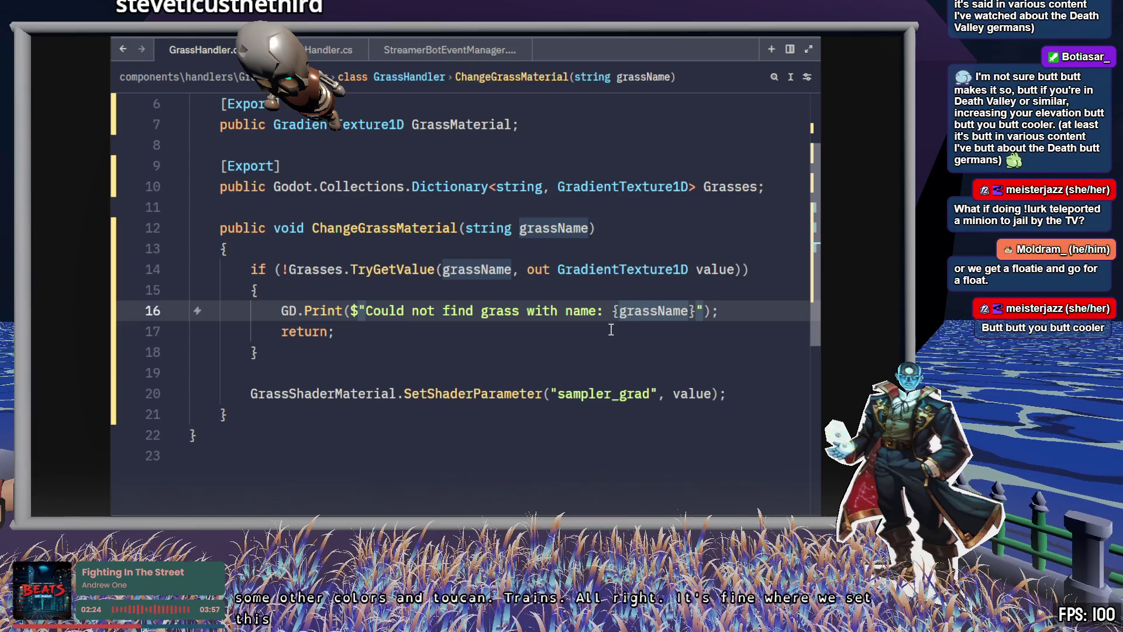
pyautogui.click(610, 331)
# Expand Godot's Grasses dictionary to view the gradient names.
pyautogui.hotkey('alt', 'Tab')
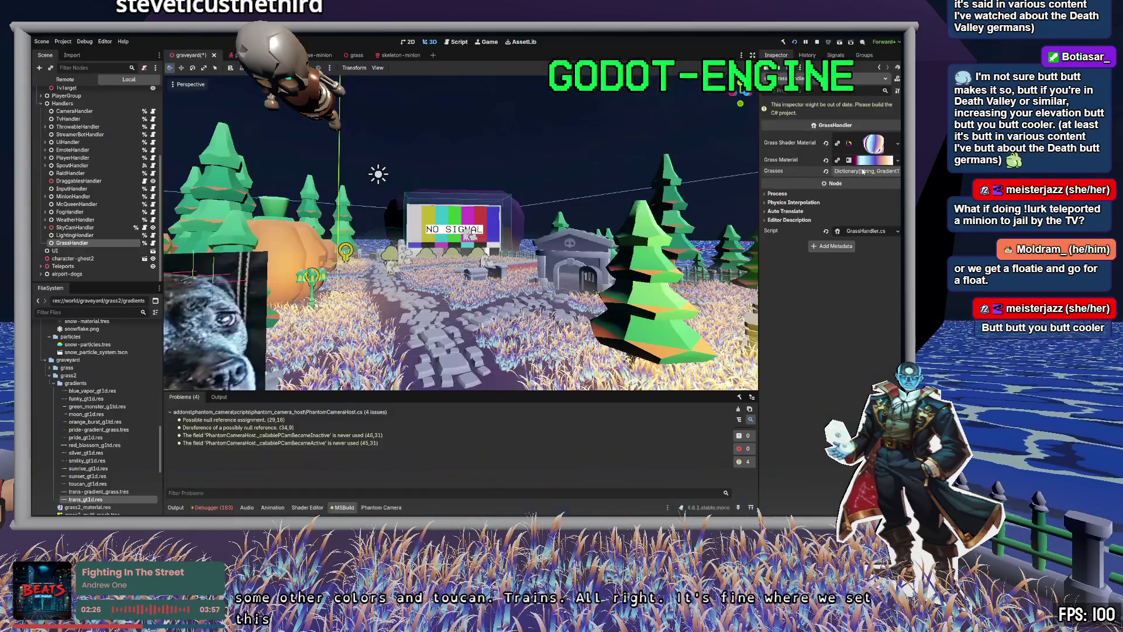
pyautogui.click(864, 171)
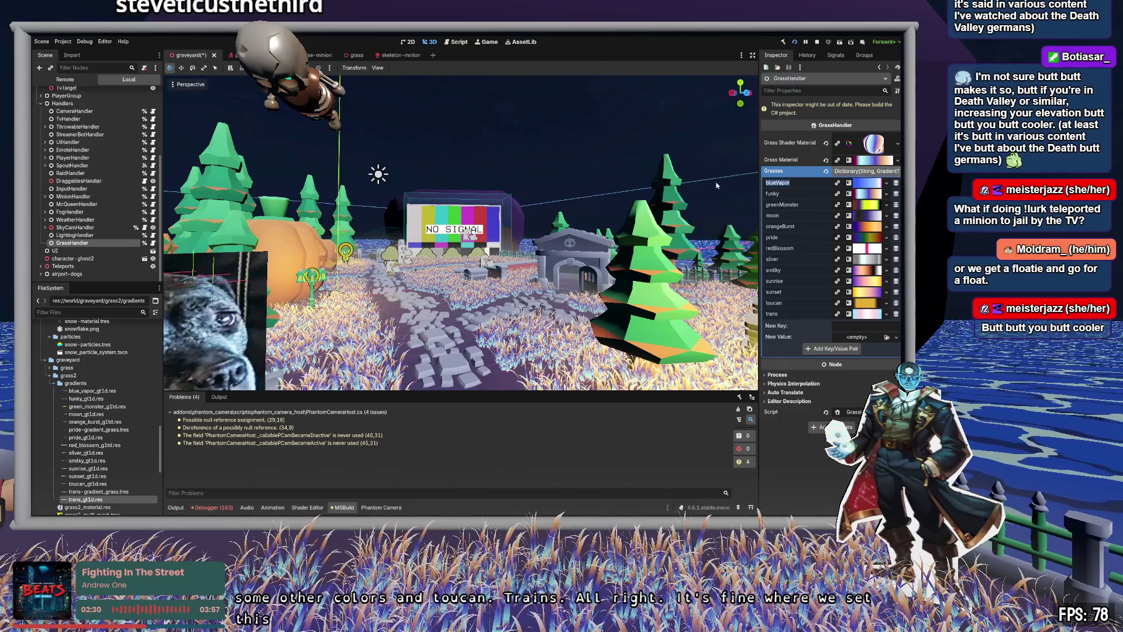
pyautogui.hotkey('alt', 'Tab')
# In a new untitled buffer, write 'blueVapor, funky, greenMonster' from the Godot names.
pyautogui.hotkey('ctrl', 'n')
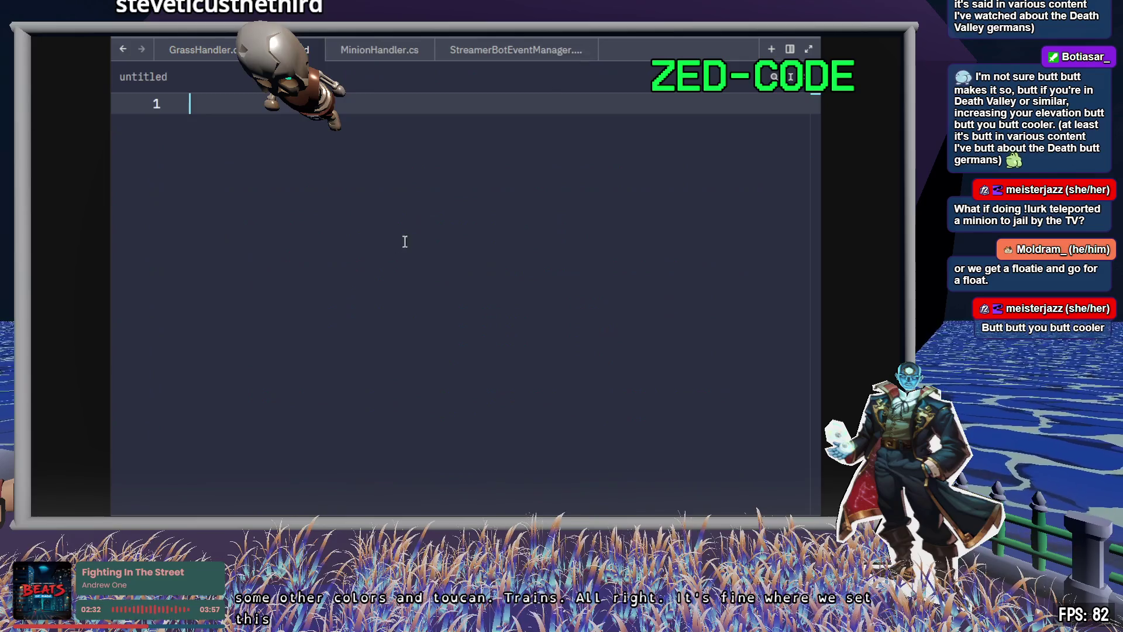
pyautogui.write('blueVapor')
pyautogui.hotkey('alt', 'Tab')
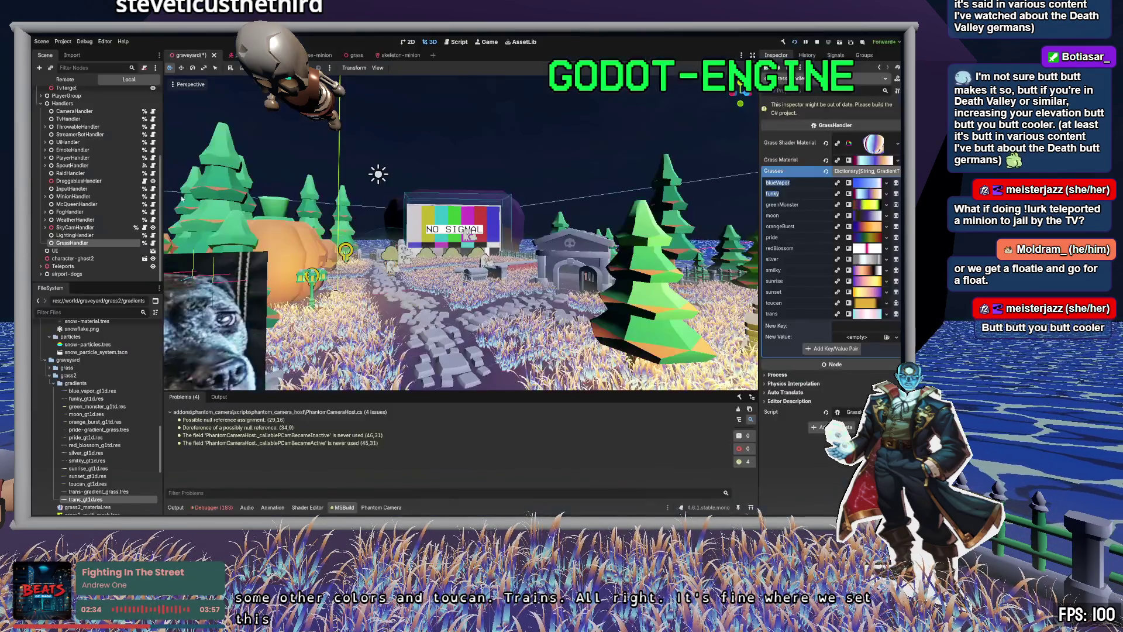
pyautogui.hotkey('alt', 'Tab')
pyautogui.write(',funky')
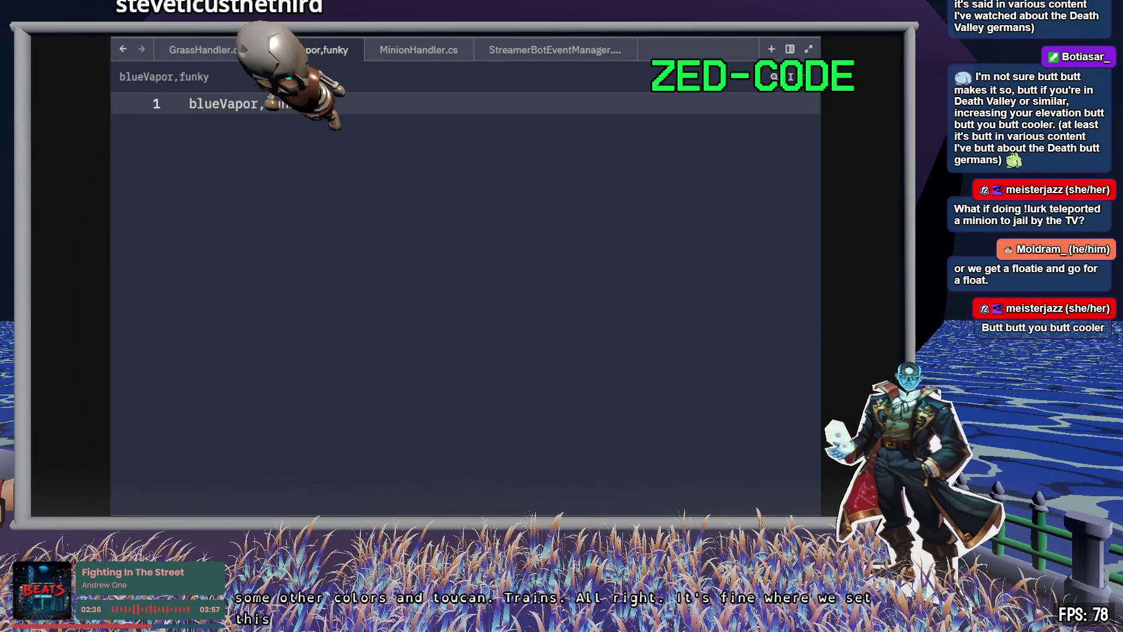
pyautogui.write(',')
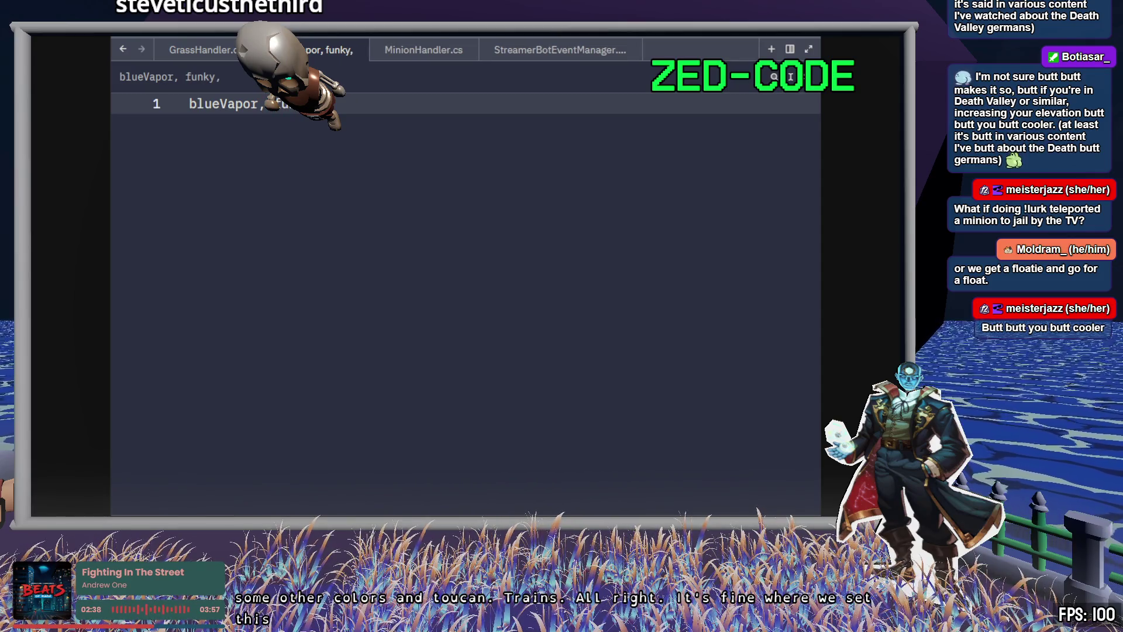
pyautogui.hotkey('alt', 'Tab')
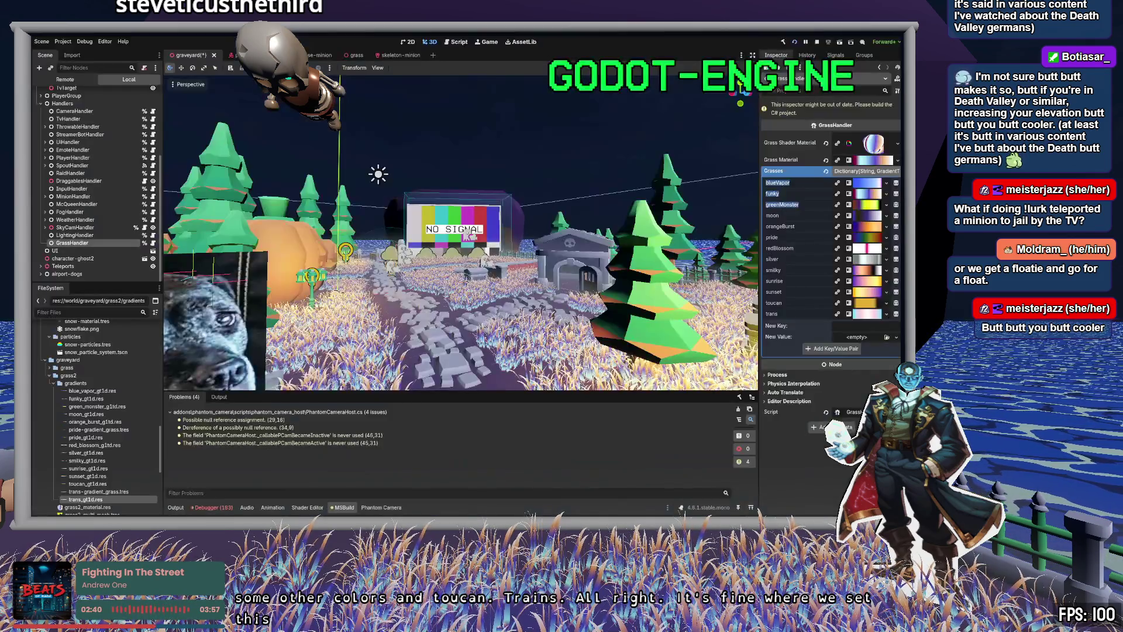
pyautogui.hotkey('alt', 'Tab')
pyautogui.write('greenMonster')
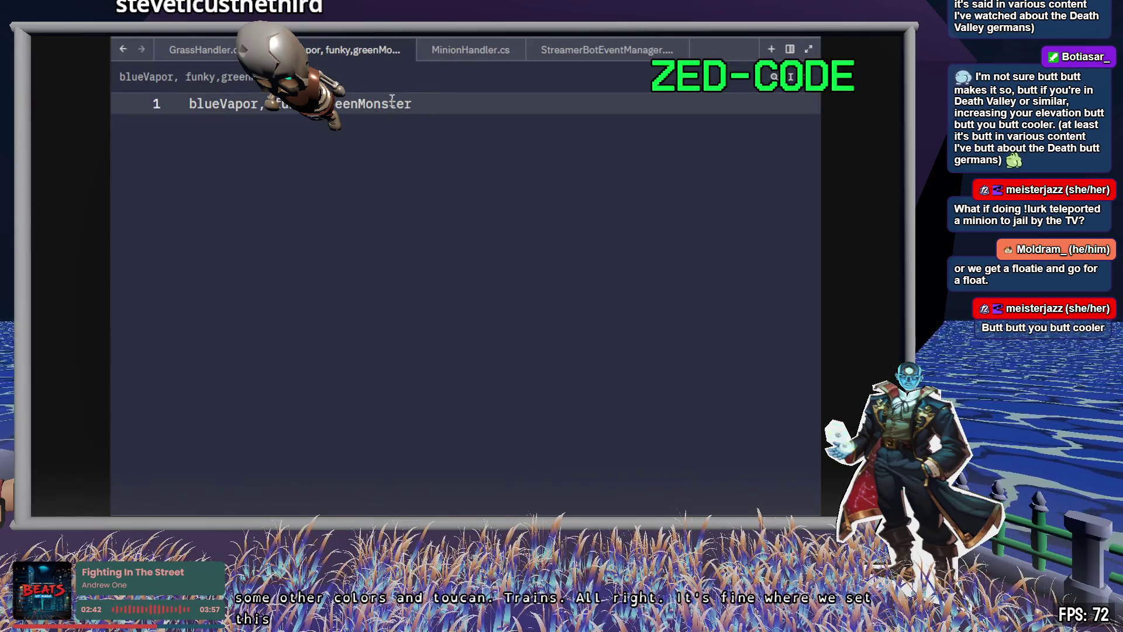
pyautogui.hotkey('ctrl', 'Left')
pyautogui.press('End')
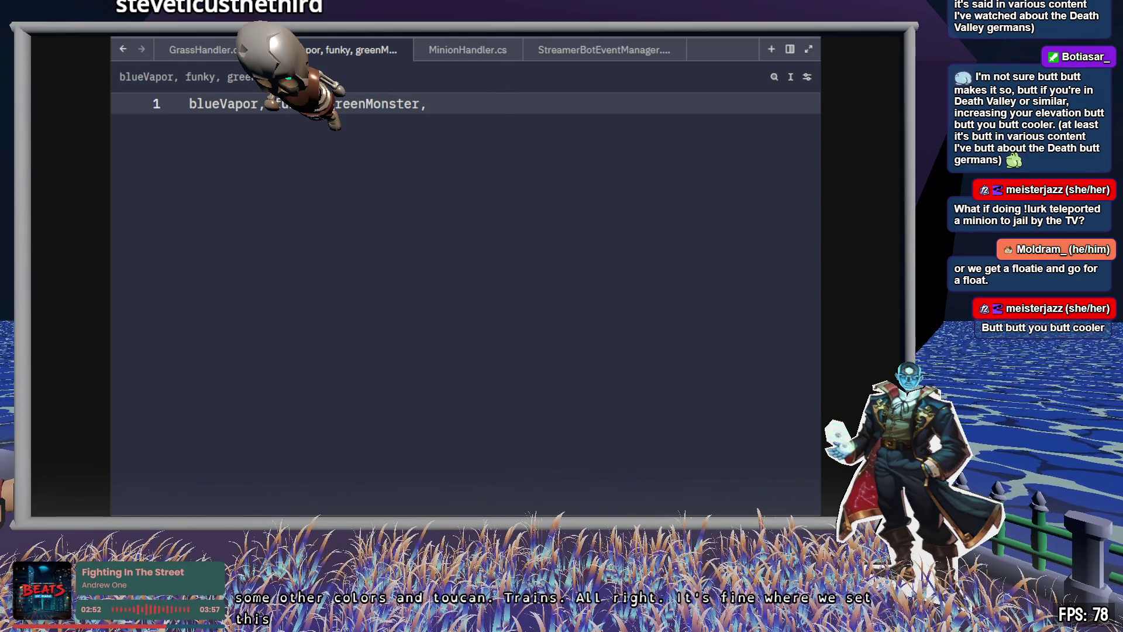
pyautogui.hotkey('alt', 'Tab')
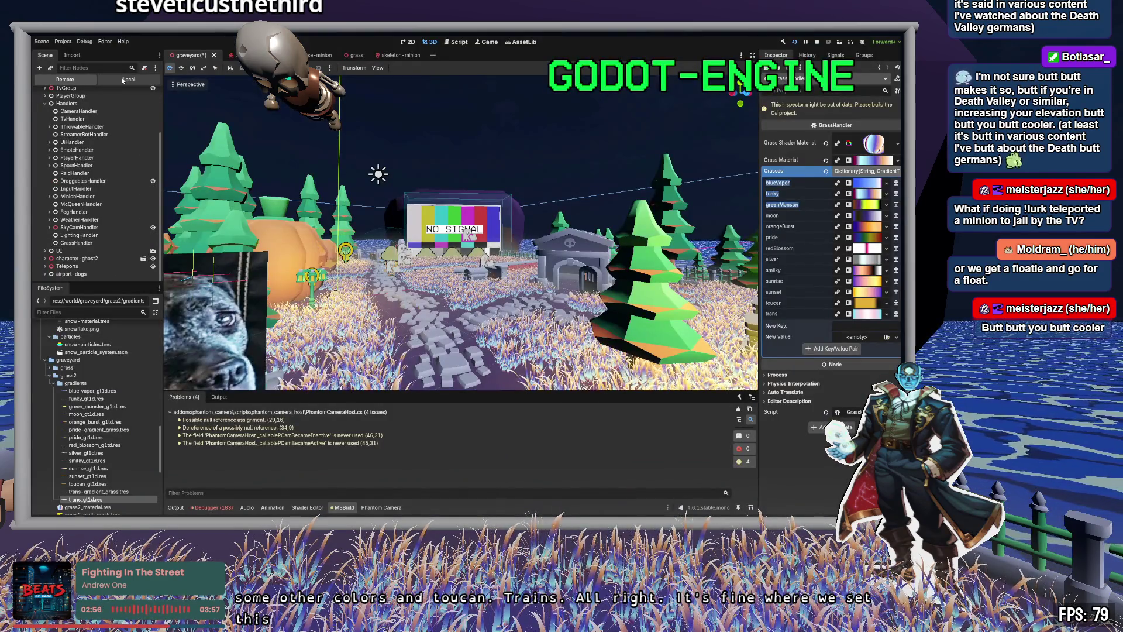
# Expand MinionHandler's remote minions and set a minion's Process Mode to Inherit.
pyautogui.click(88, 196)
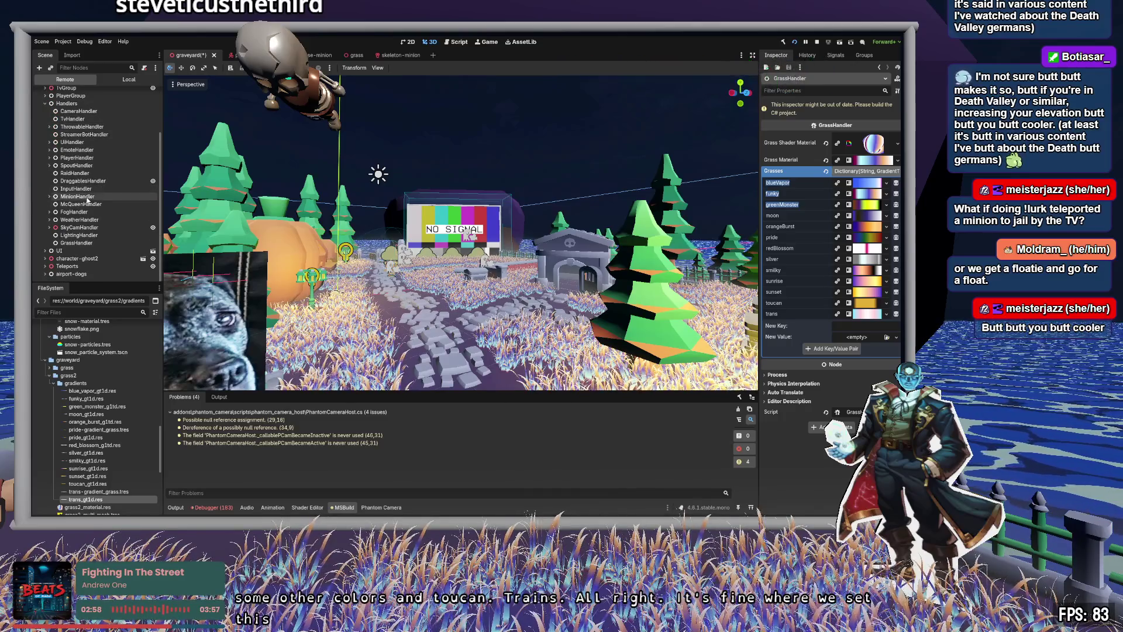
pyautogui.press('Right')
pyautogui.press('Down')
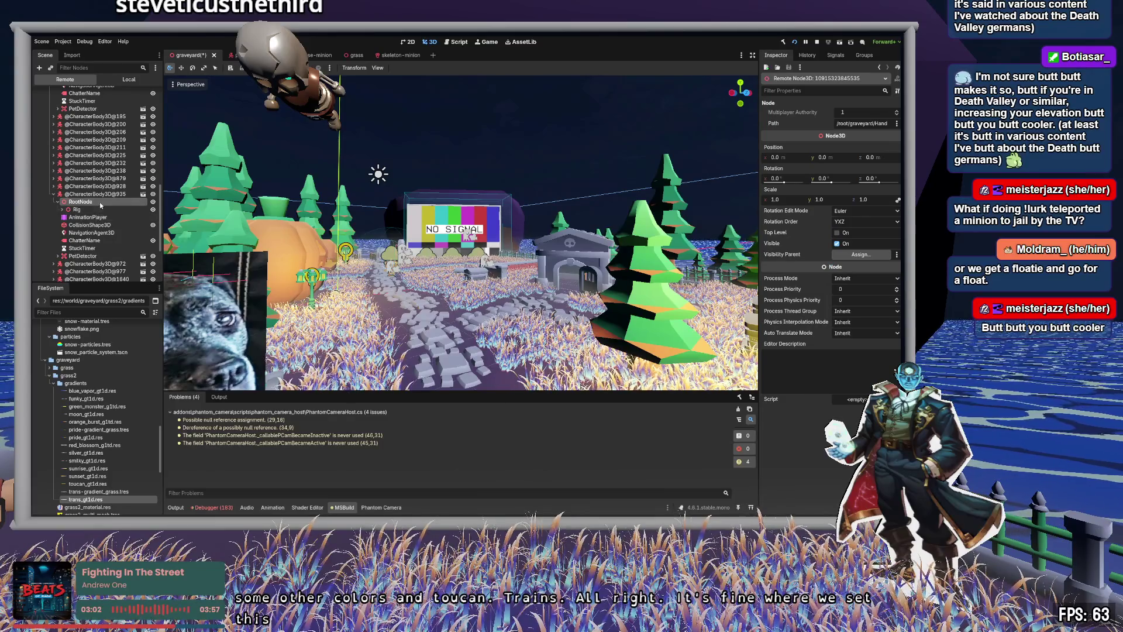
pyautogui.click(87, 194)
pyautogui.click(52, 194)
pyautogui.click(56, 202)
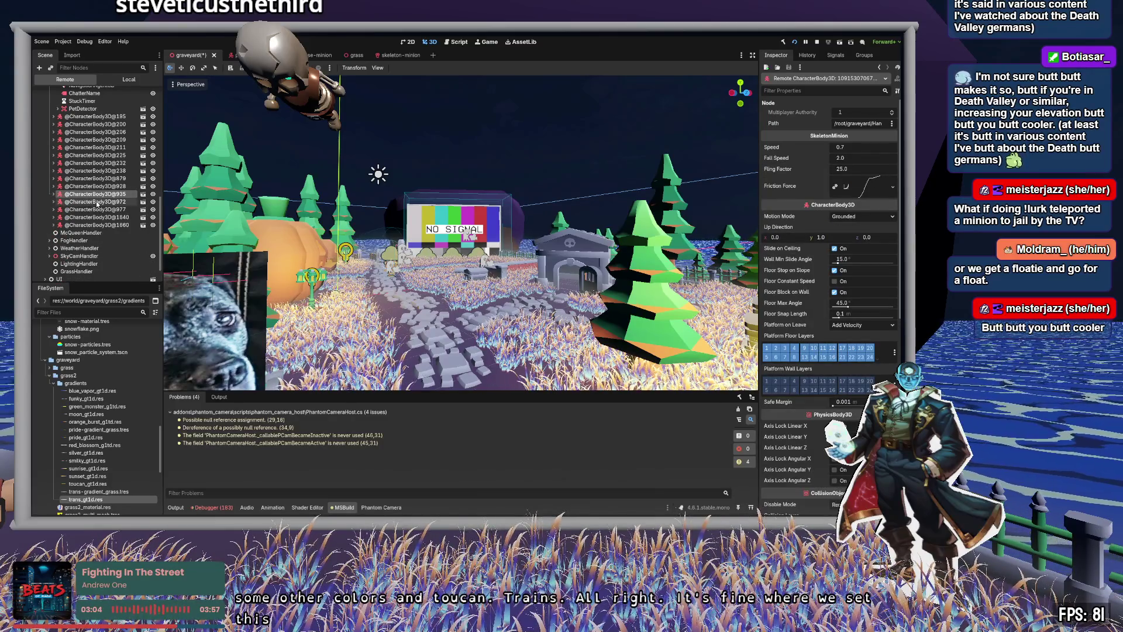
pyautogui.click(54, 201)
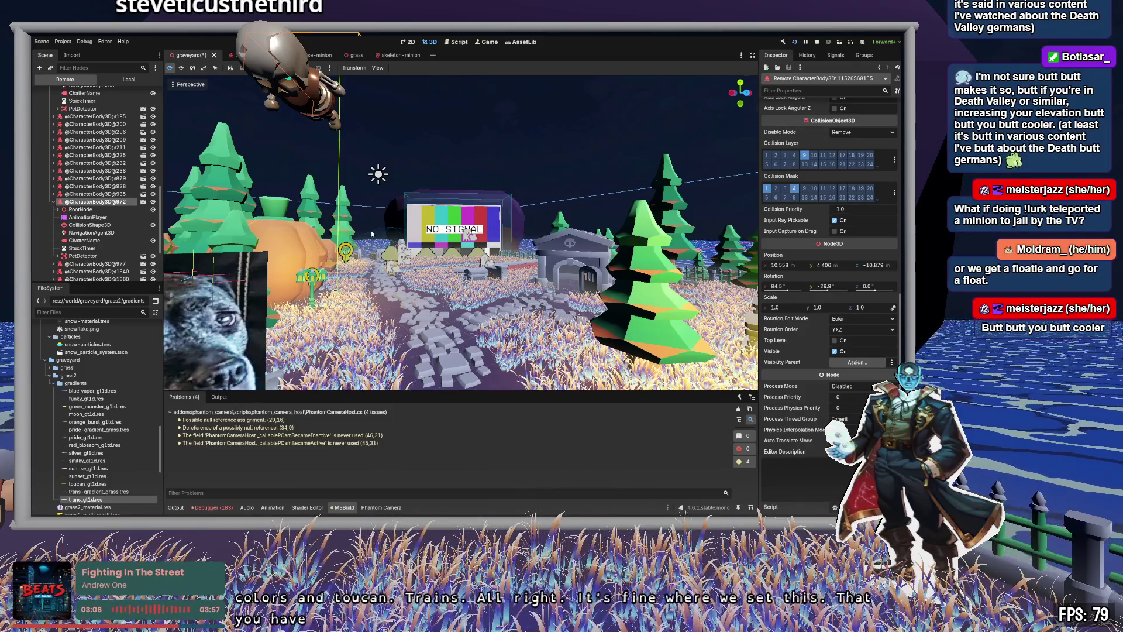
pyautogui.click(856, 386)
pyautogui.click(852, 399)
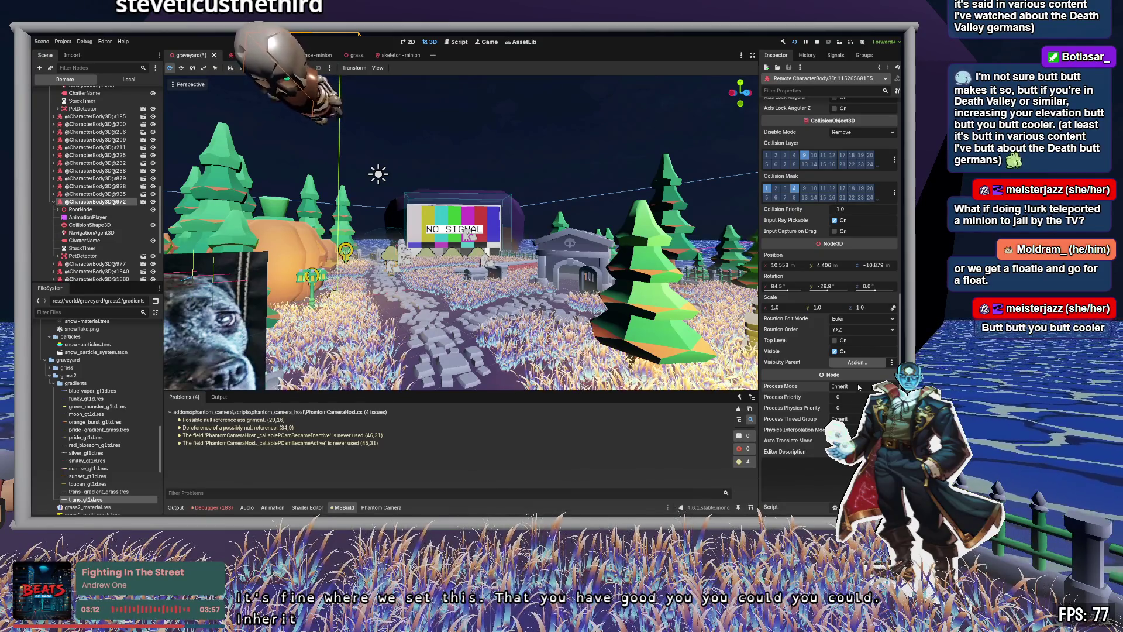
pyautogui.click(54, 201)
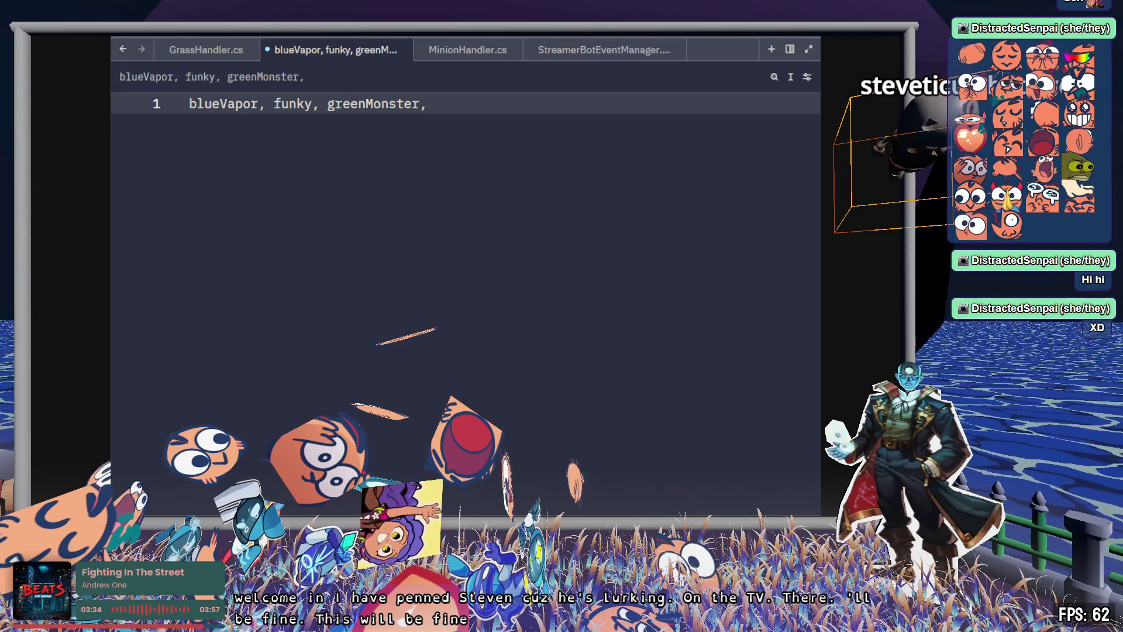
# Switch the scene tree to Local and select GrassHandler to show Grasses.
pyautogui.hotkey('alt', 'Tab')
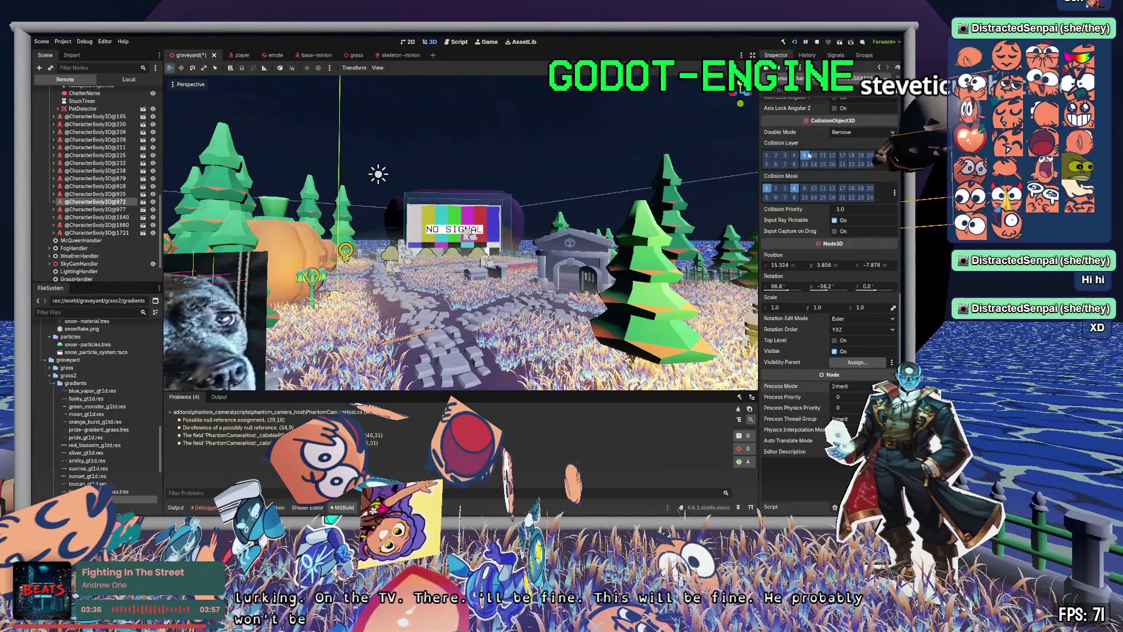
pyautogui.click(129, 79)
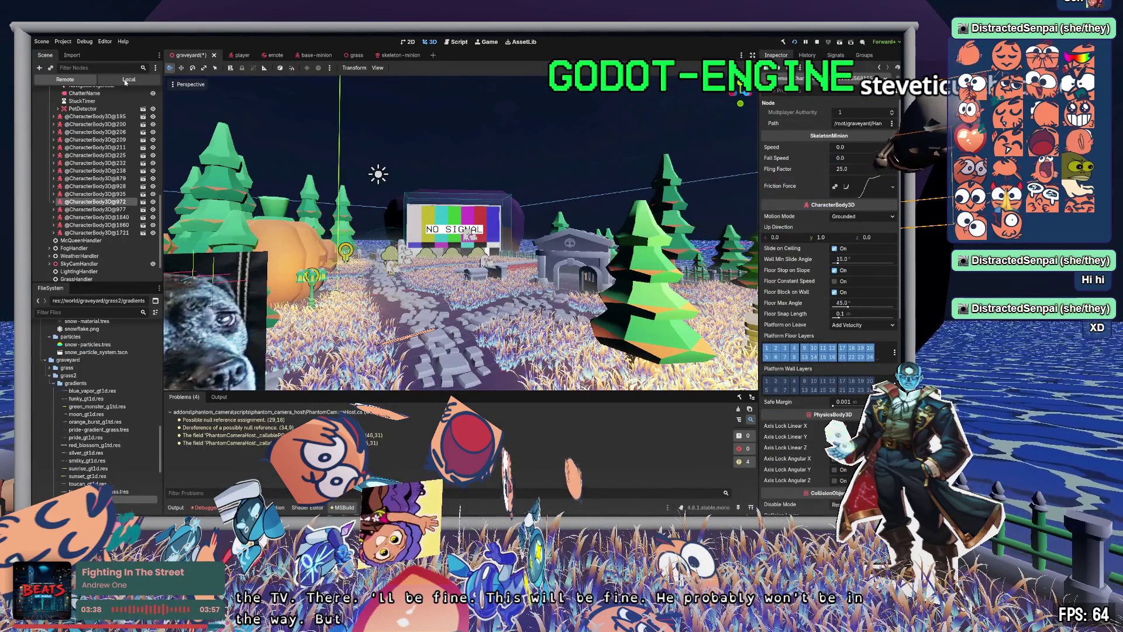
pyautogui.click(71, 243)
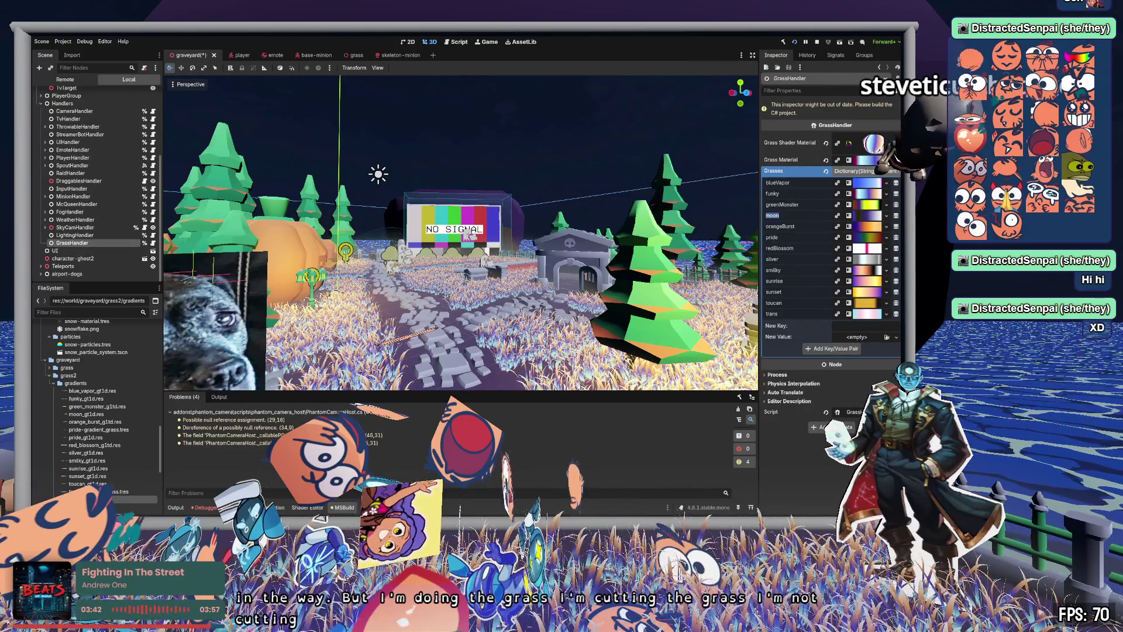
# In Zed, append moon, orangeBurst, pride, redBlossom, silver, smilky, sunrise, sunset after greenMonster.
pyautogui.hotkey('alt', 'Tab')
pyautogui.write('moon,')
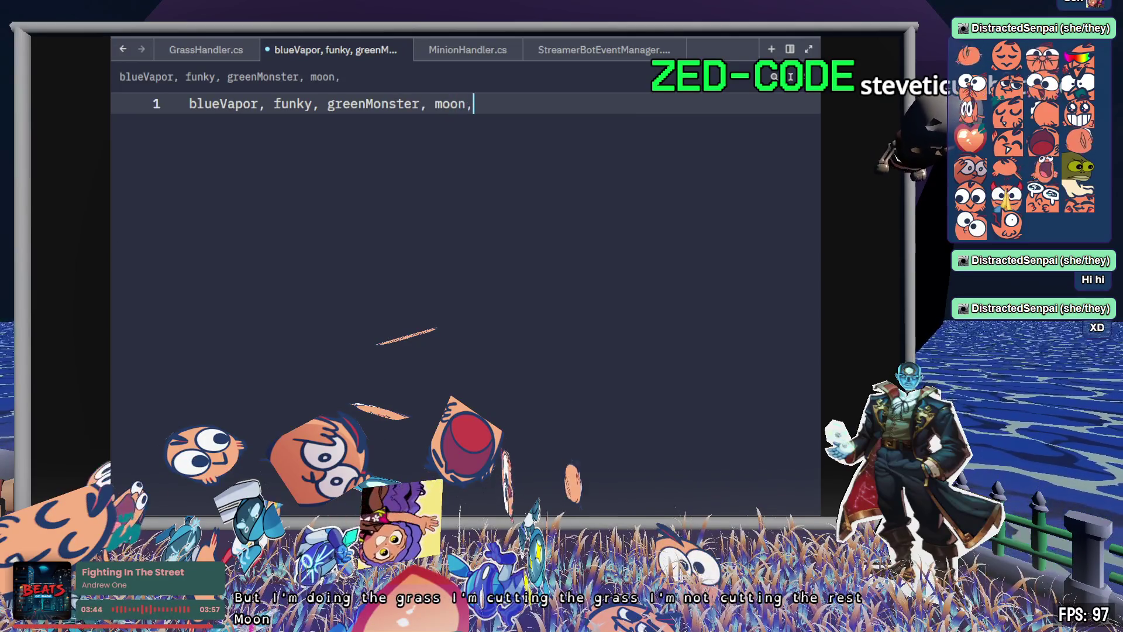
pyautogui.write(' orangeBurst, ')
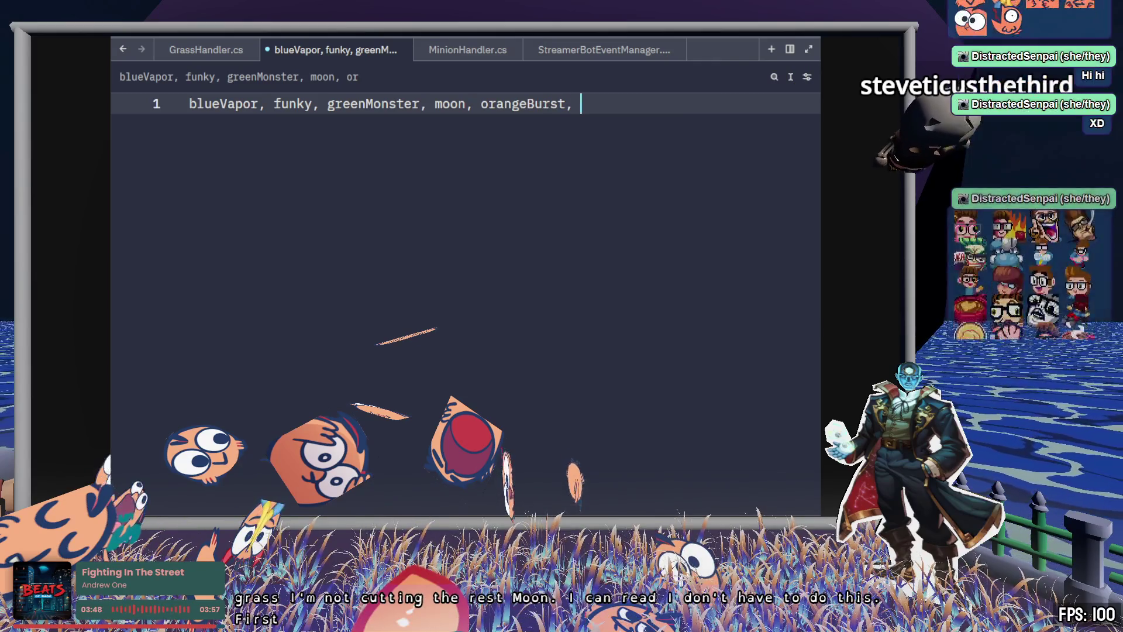
pyautogui.write('pride, redBlossom, s')
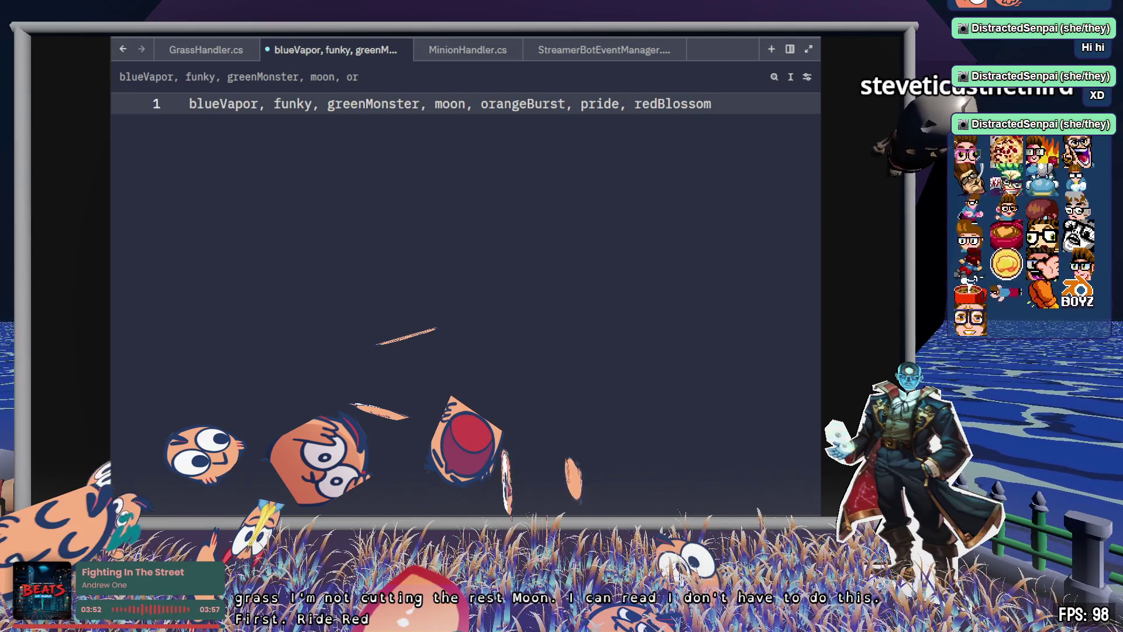
pyautogui.write('ilver, smilky,')
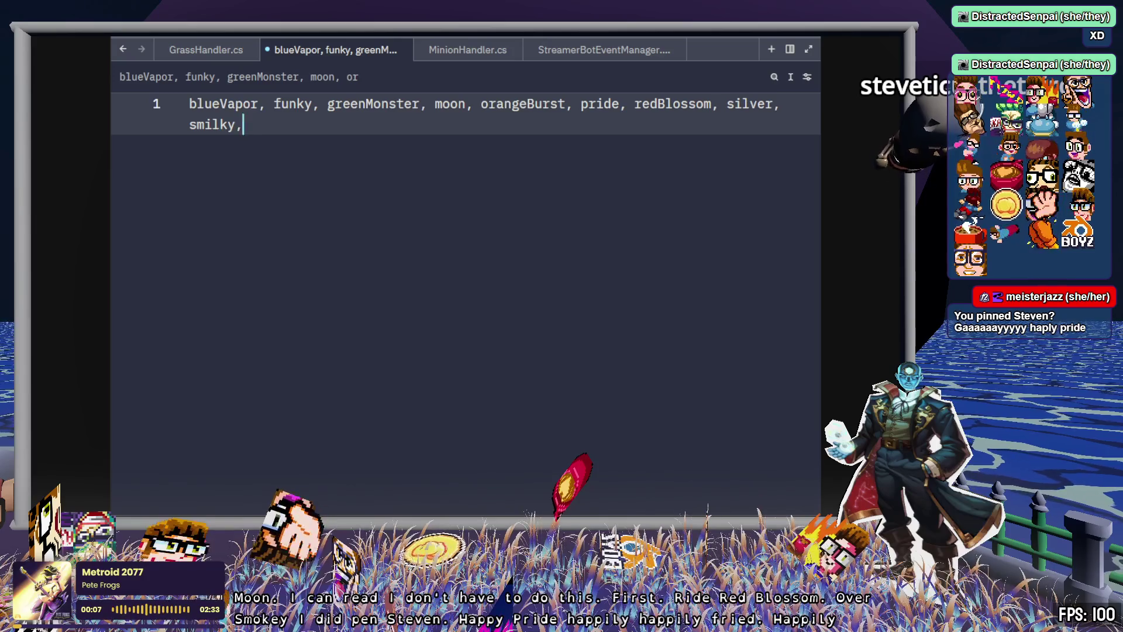
pyautogui.write('sunrise, sunset, toucan trans')
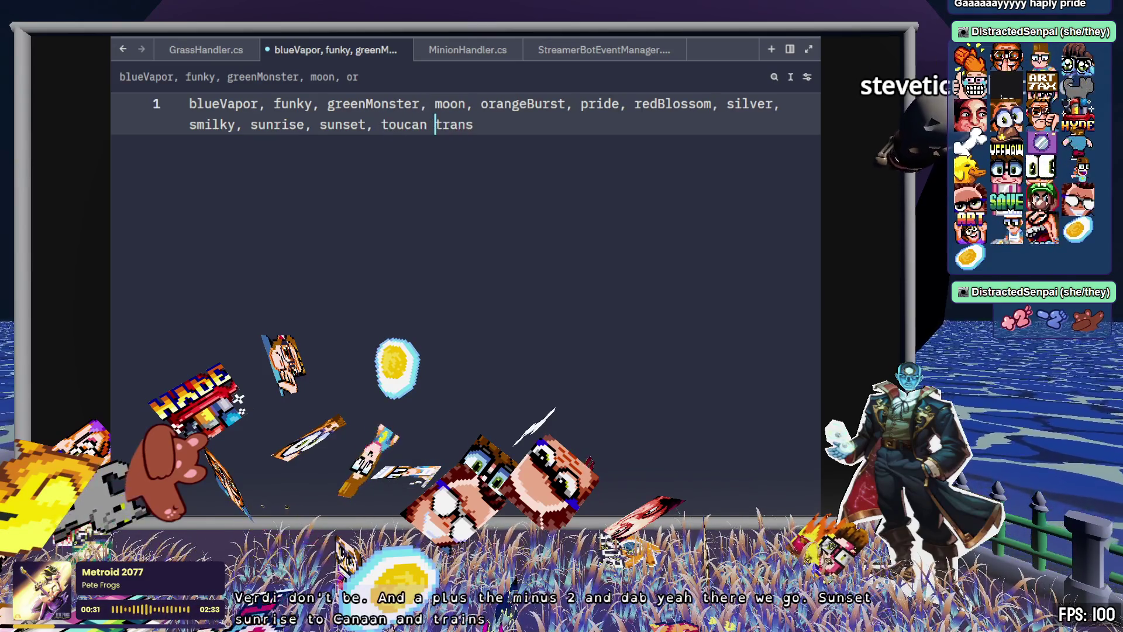
# Add a comma after toucan, prefix the line with 'Choose one of the following:', and copy it all.
pyautogui.press('Left')
pyautogui.write(',')
pyautogui.press('Up')
pyautogui.press('End')
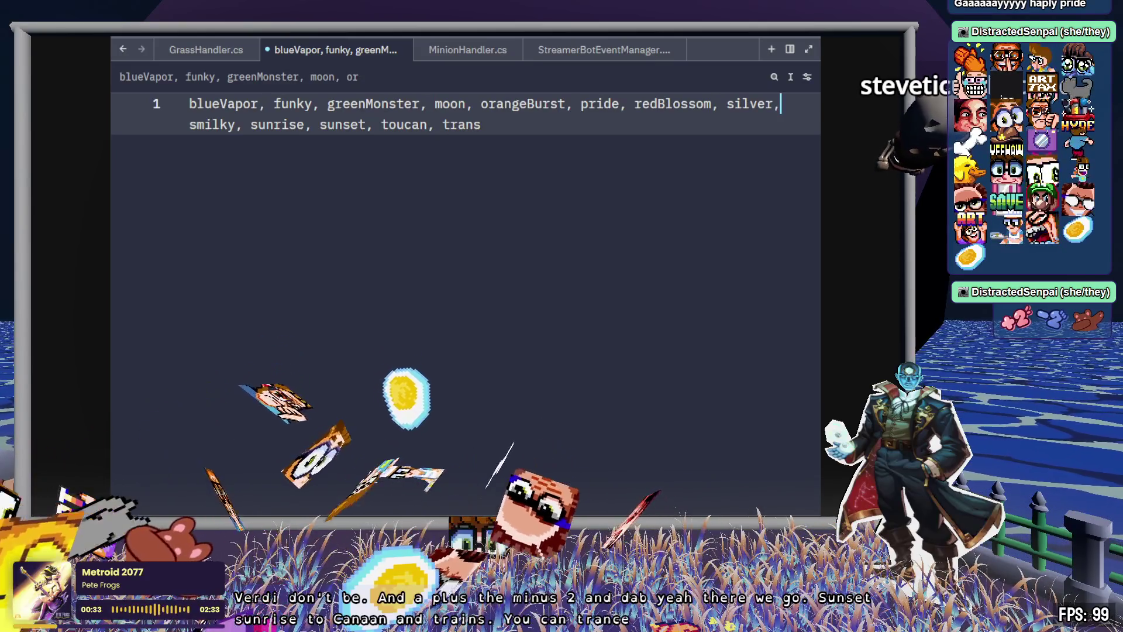
pyautogui.press('Home')
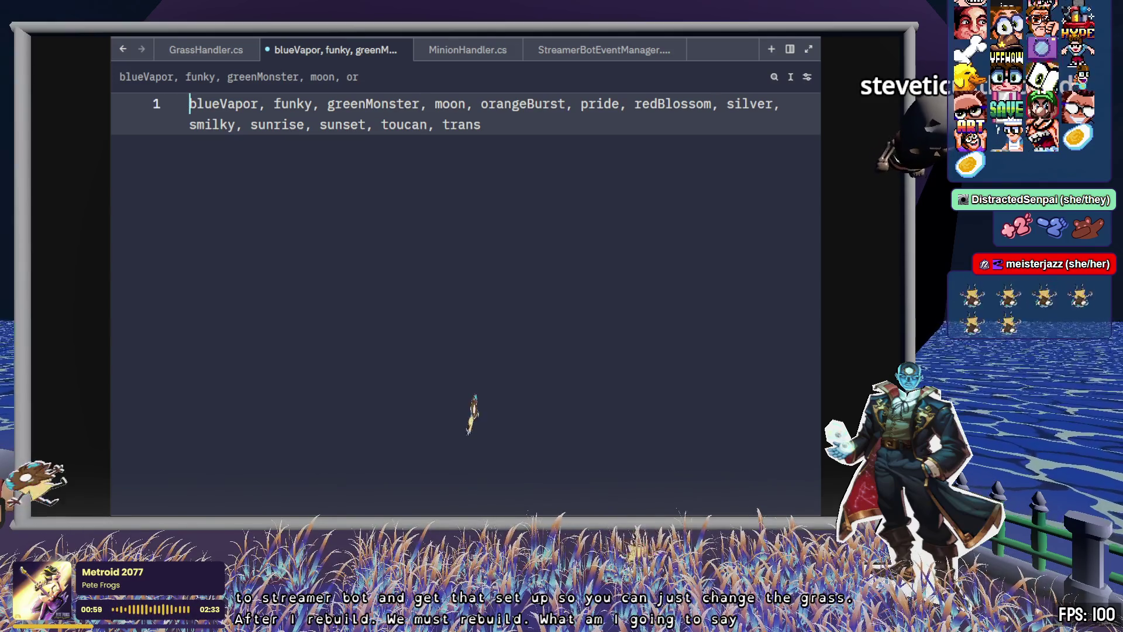
pyautogui.write('Choose one of the')
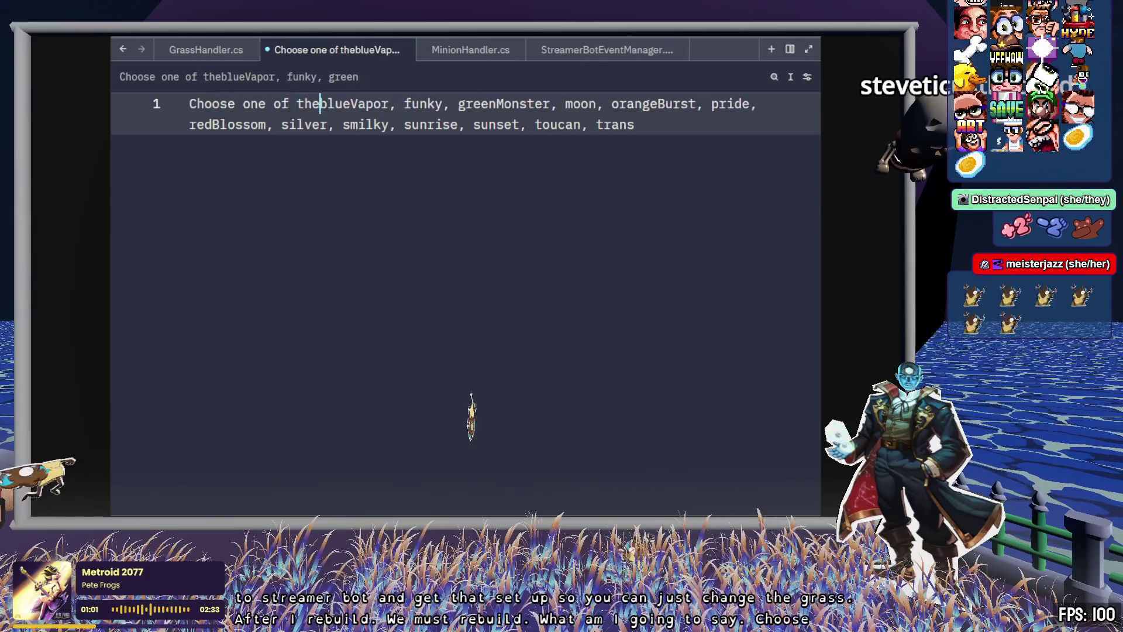
pyautogui.write(' following:')
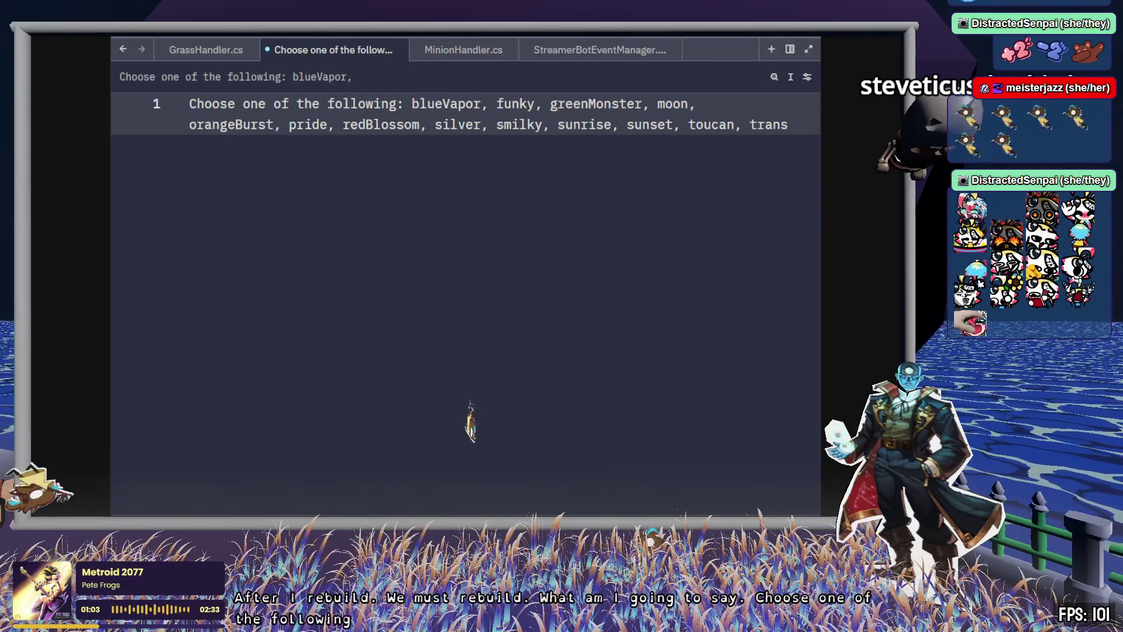
pyautogui.hotkey('ctrl', 'a')
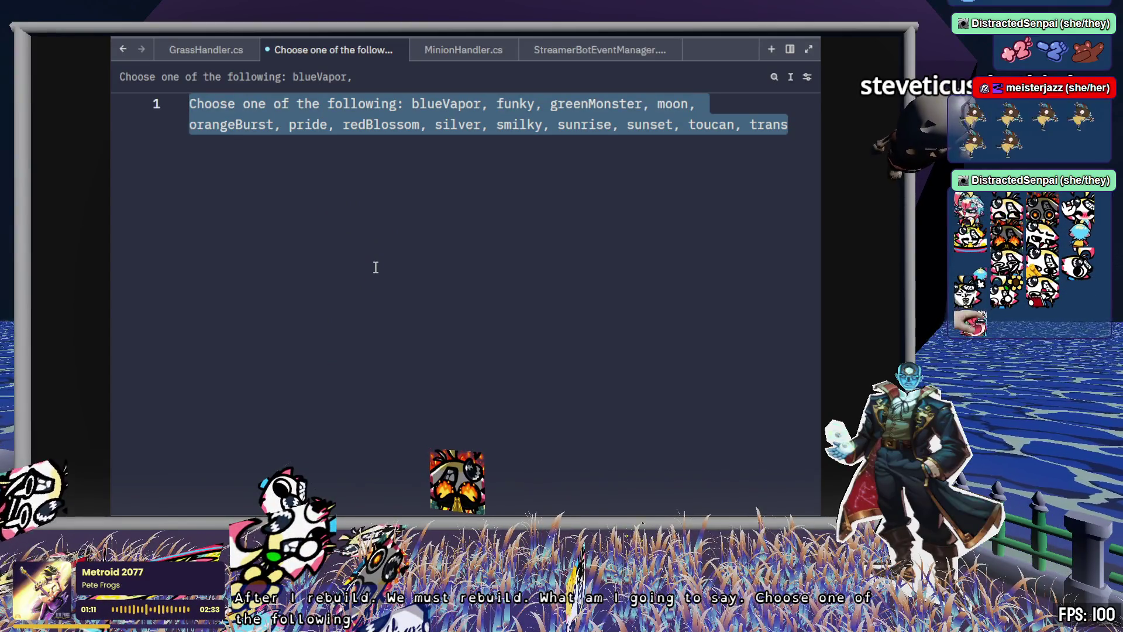
pyautogui.hotkey('ctrl', 'c')
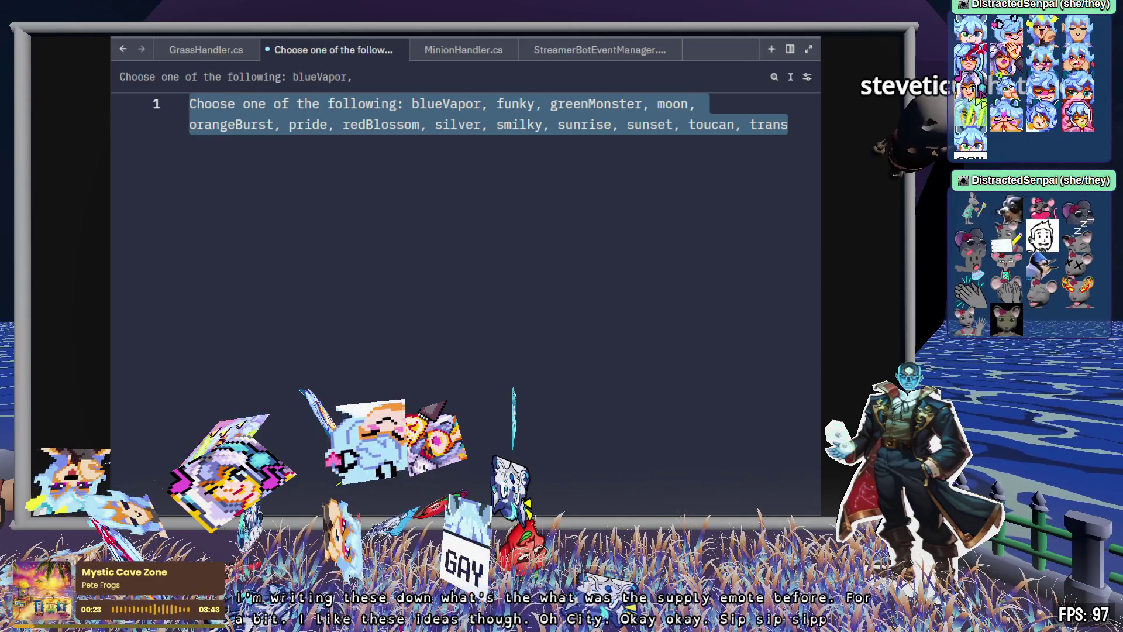
# Return from Zed to the Godot editor showing GrassHandler's Grasses dictionary.
pyautogui.hotkey('alt', 'Tab')
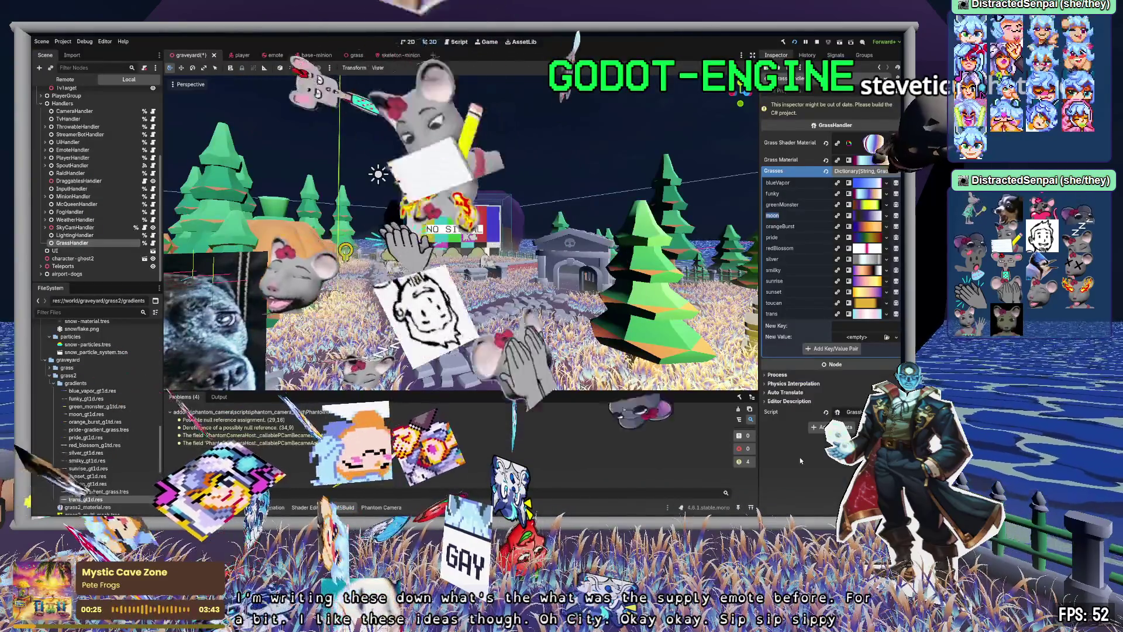
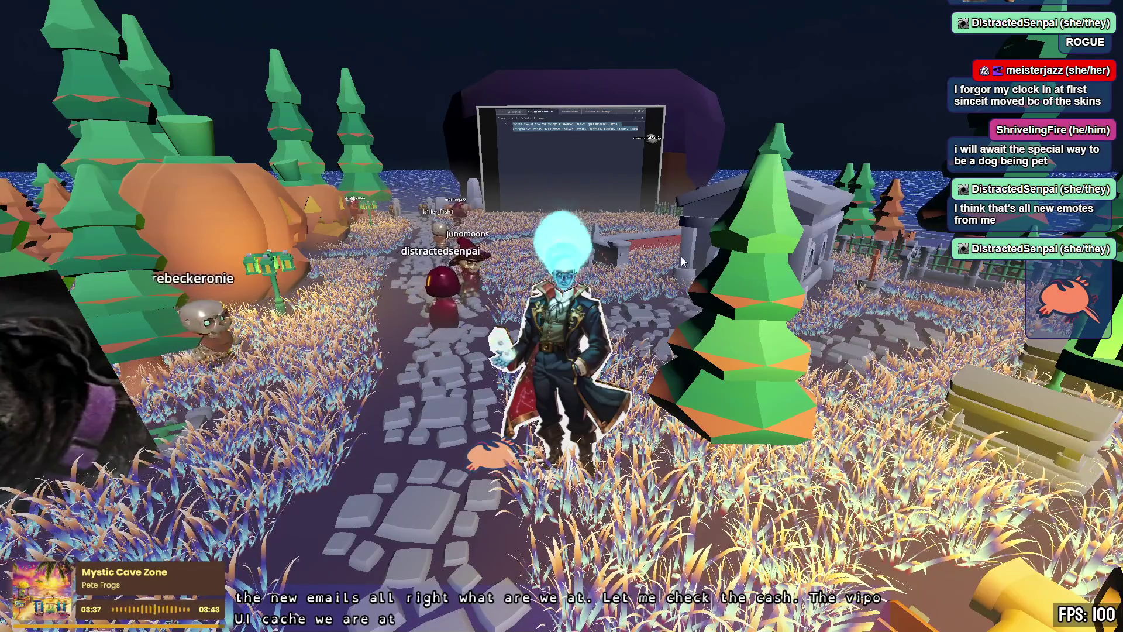
# Walk the avatar forward along the graveyard path to the big in-world screen.
pyautogui.press('w')
pyautogui.press('w')
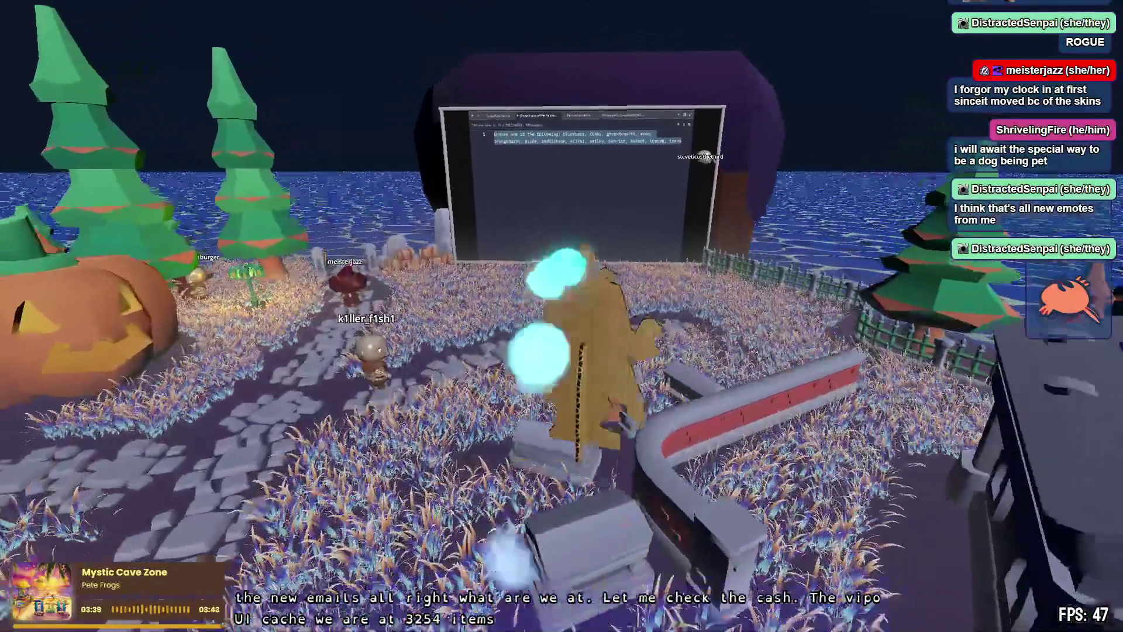
pyautogui.press('w')
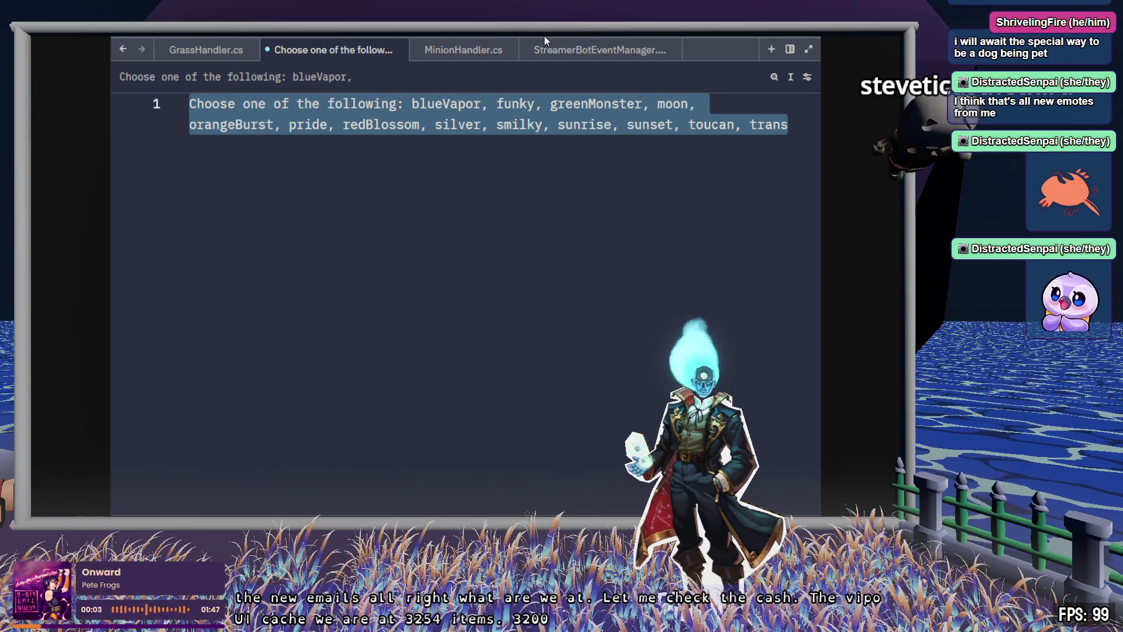
# Select all the grass names in Zed, then switch to the Godot editor.
pyautogui.click(267, 125)
pyautogui.hotkey('ctrl', 'a')
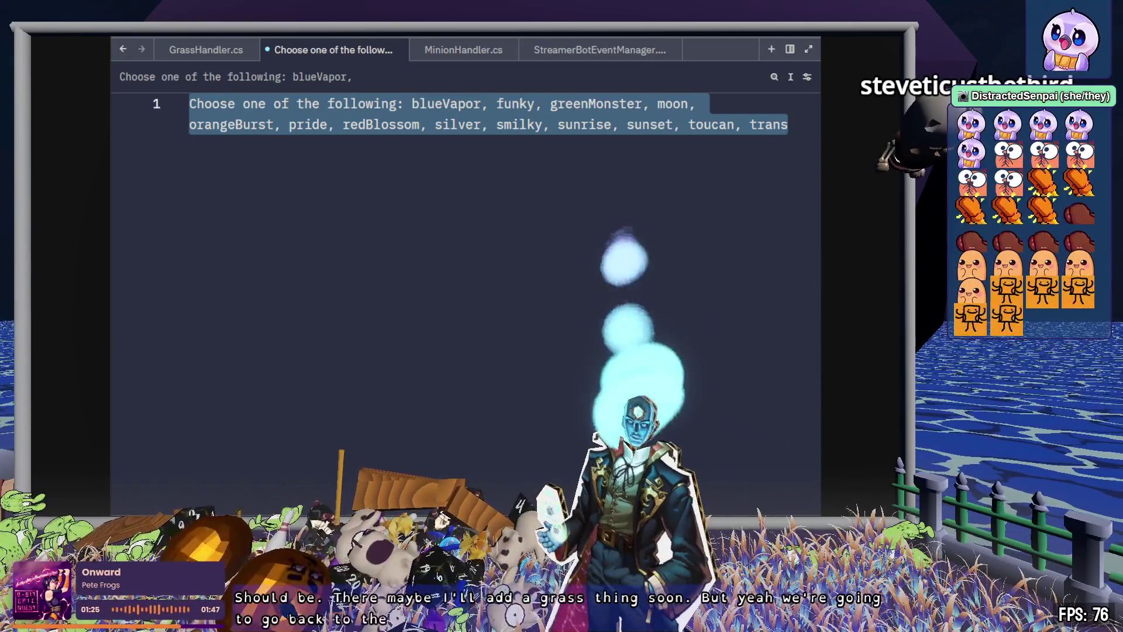
pyautogui.hotkey('alt', 'Tab')
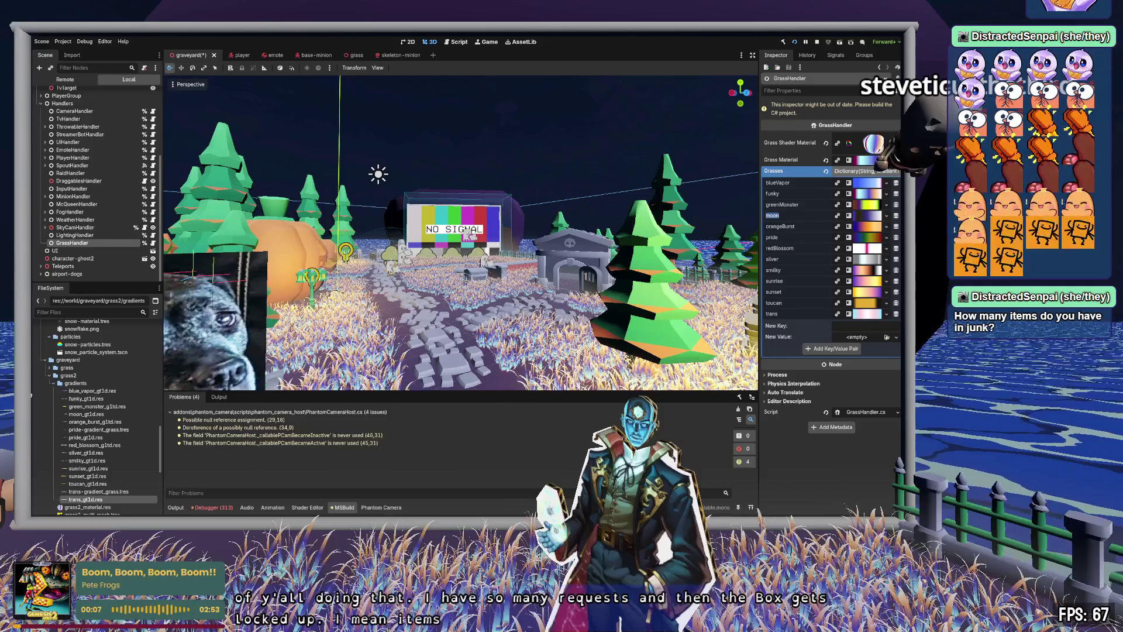
# Expand props/throwables and look through gold.tscn, smol-jimmy2.tscn and wood.tscn.
pyautogui.scroll(1, 88, 396)
pyautogui.scroll(10, 87, 396)
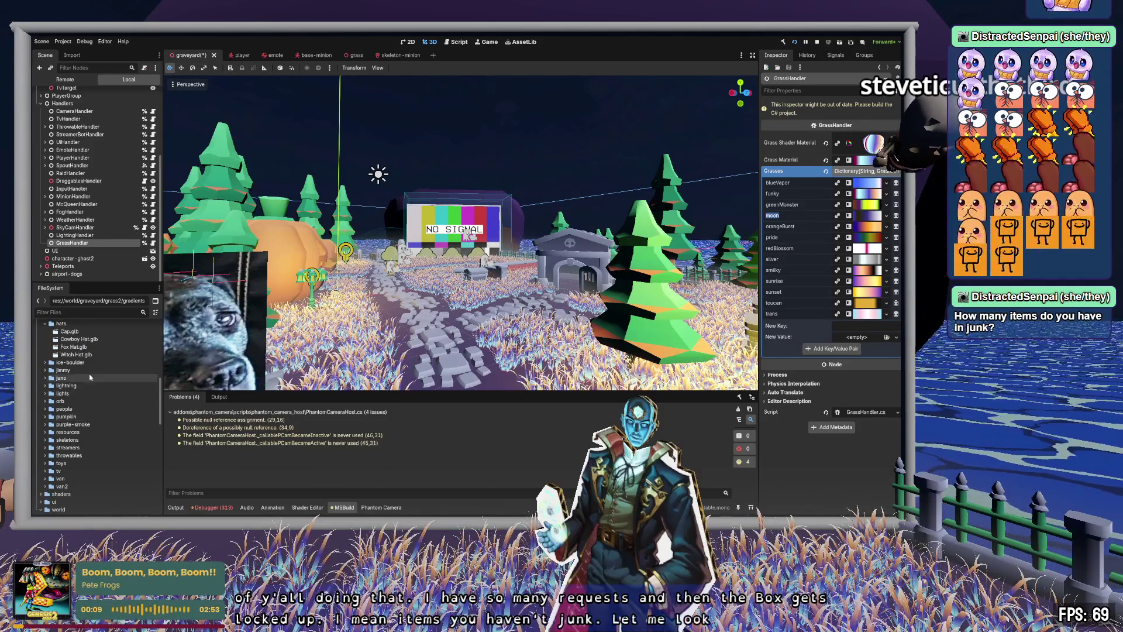
pyautogui.scroll(-3, 97, 373)
pyautogui.doubleClick(70, 431)
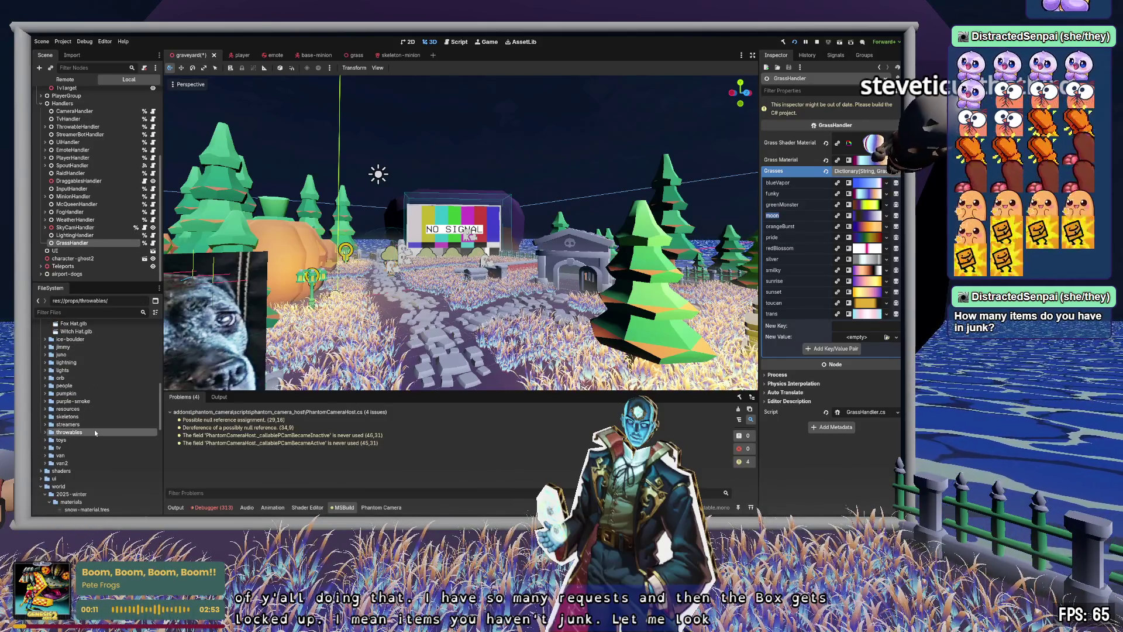
pyautogui.scroll(-5, 100, 433)
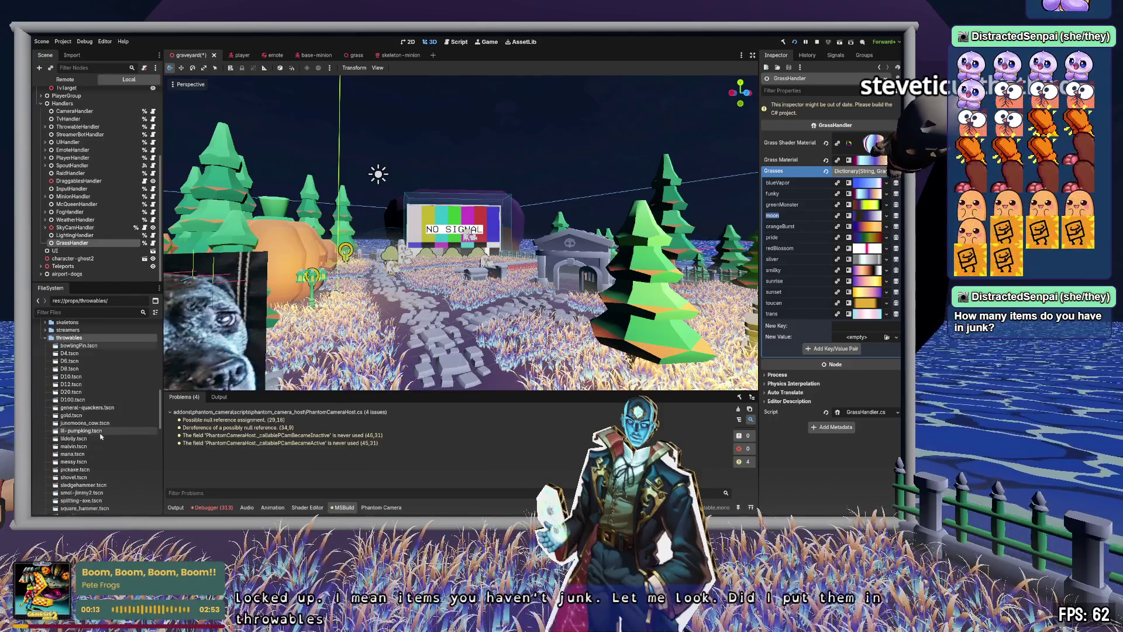
pyautogui.scroll(1, 86, 493)
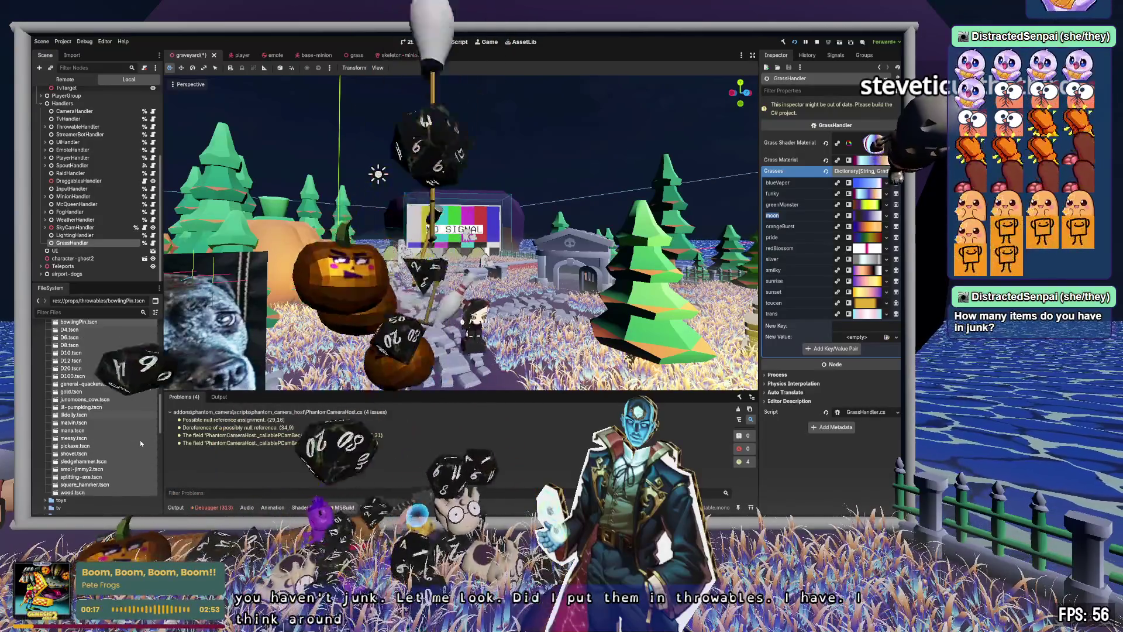
pyautogui.scroll(1, 100, 442)
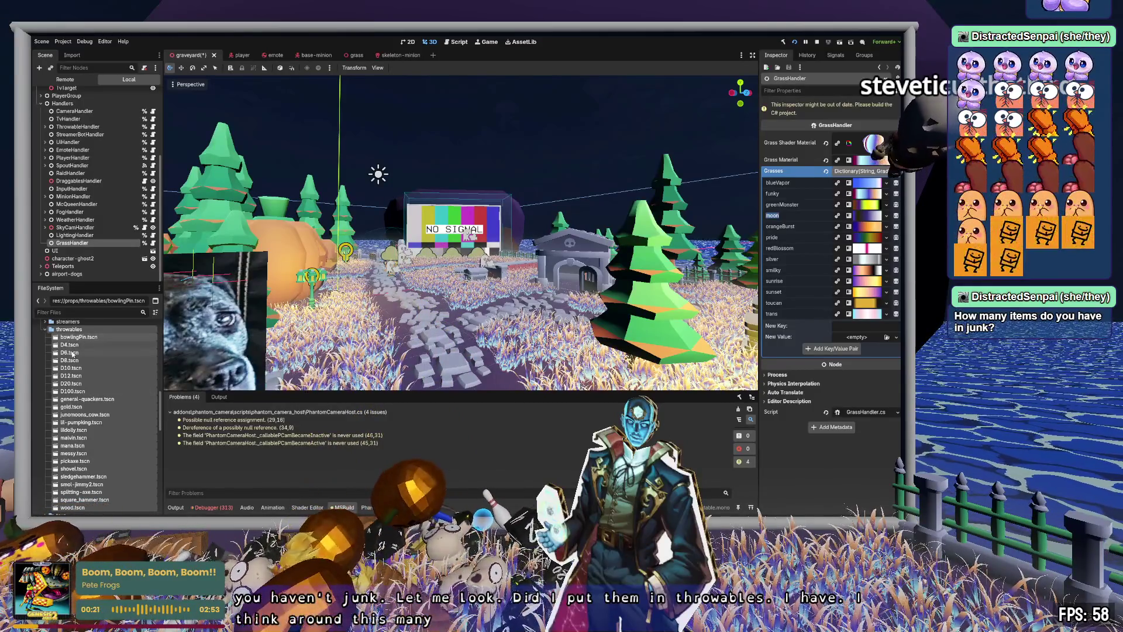
pyautogui.click(73, 406)
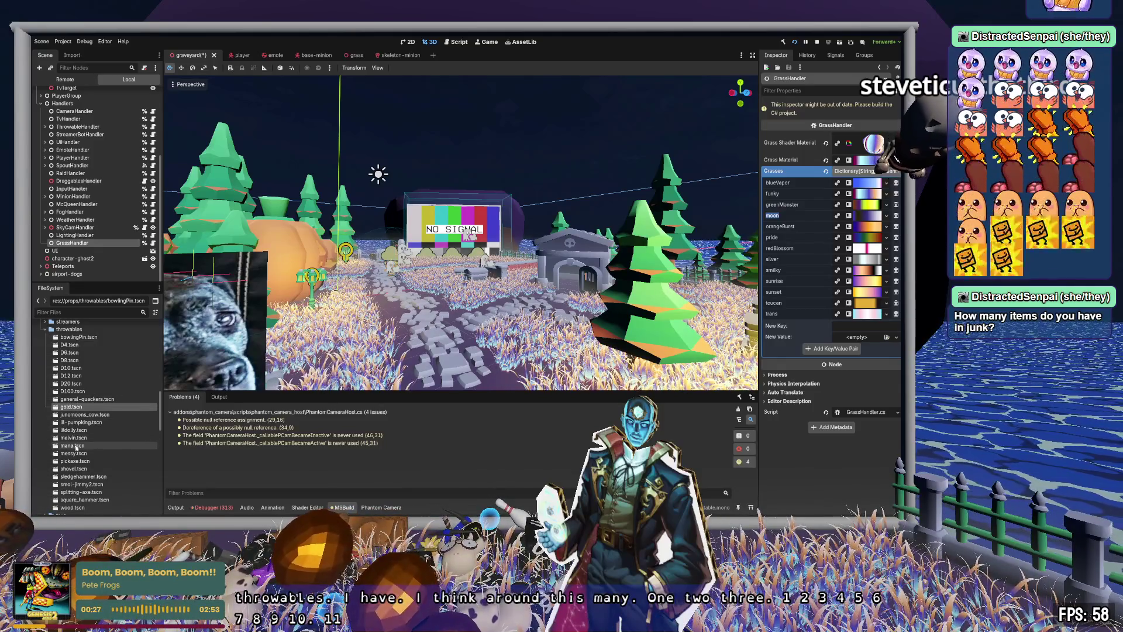
pyautogui.click(79, 484)
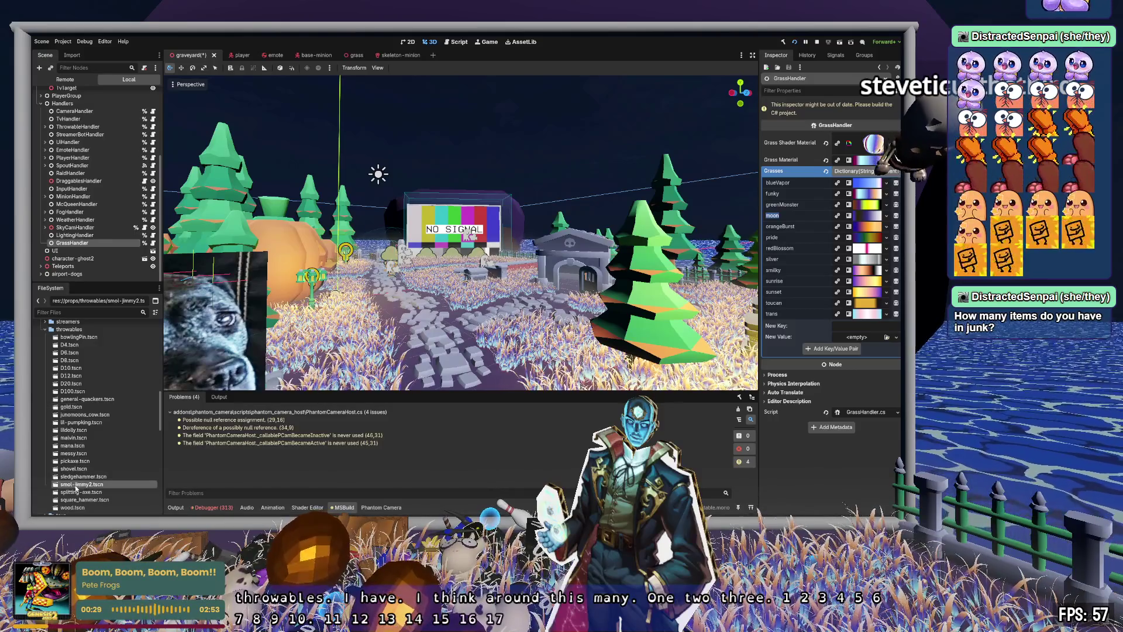
pyautogui.click(74, 506)
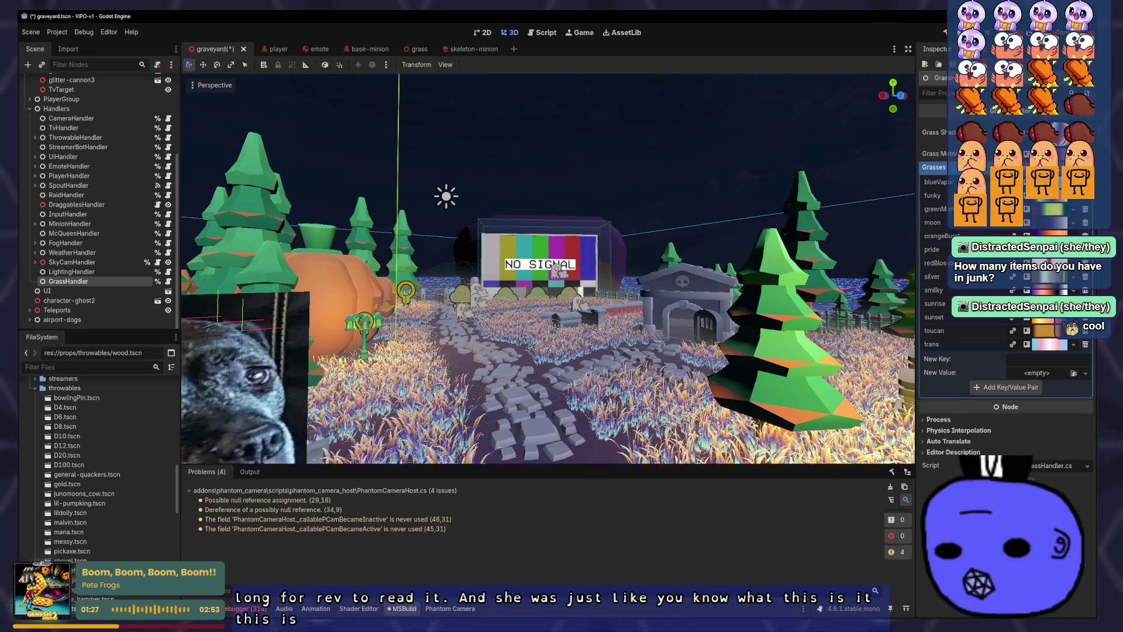
# Save the graveyard scene with the trans grass gradient.
pyautogui.hotkey('ctrl', 's')
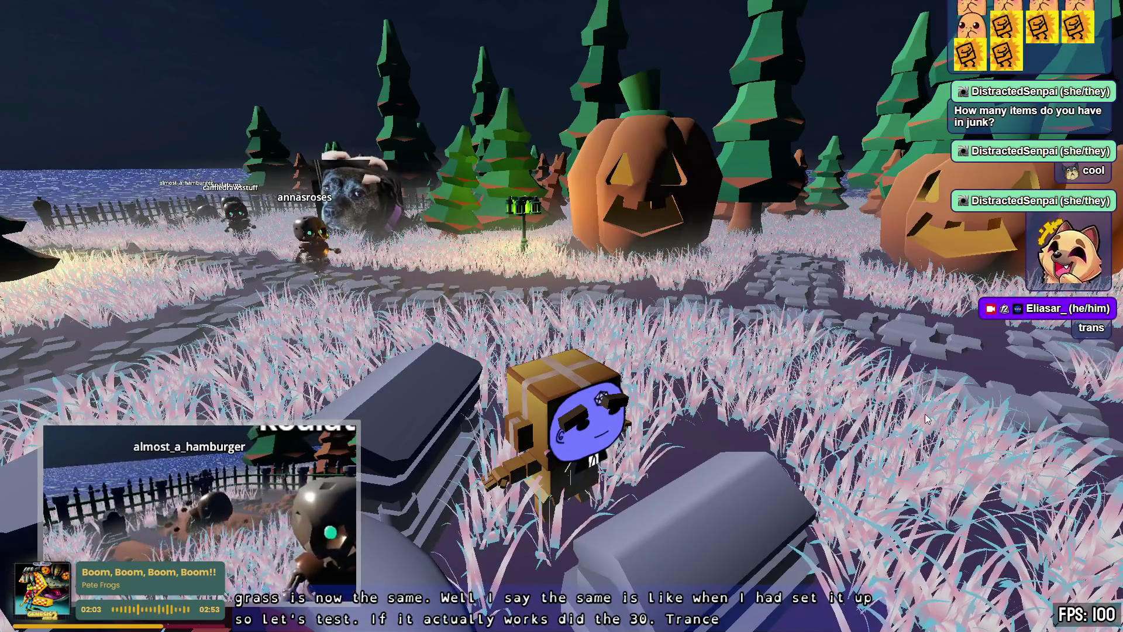
# Swing the view around the avatar by the obelisk, pumpkins and graves.
pyautogui.press('Left')
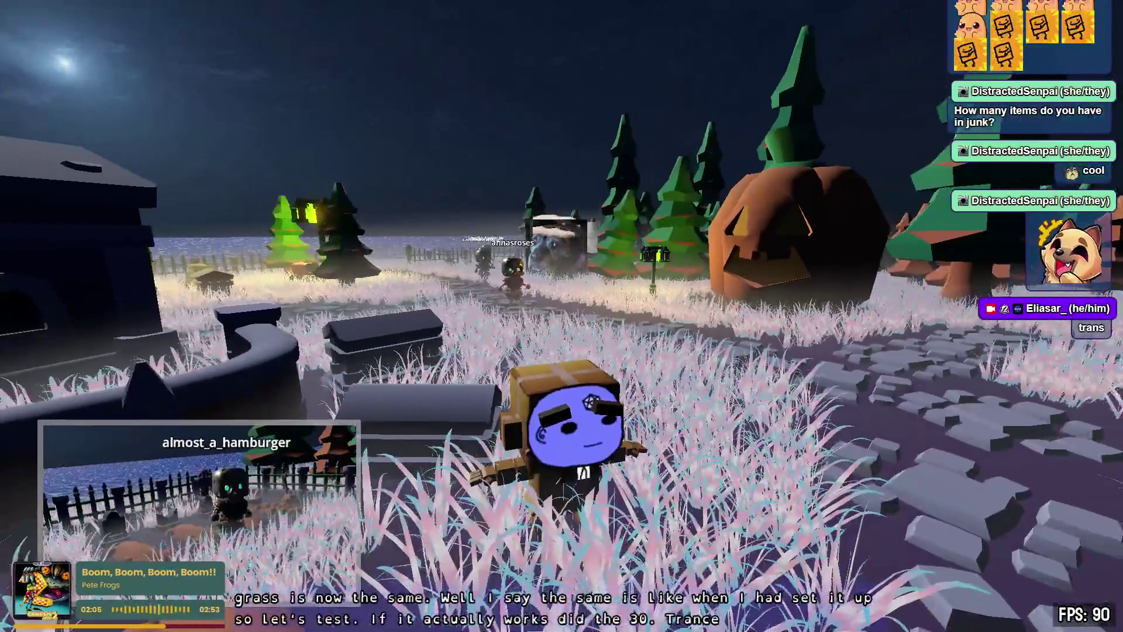
pyautogui.press('Right')
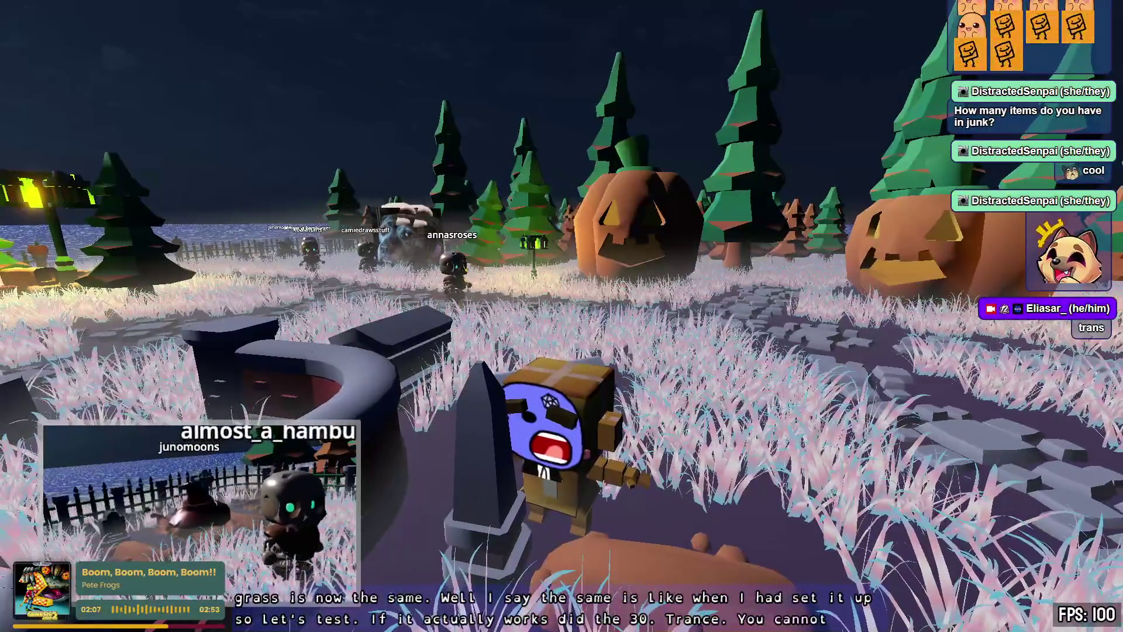
pyautogui.press('Down')
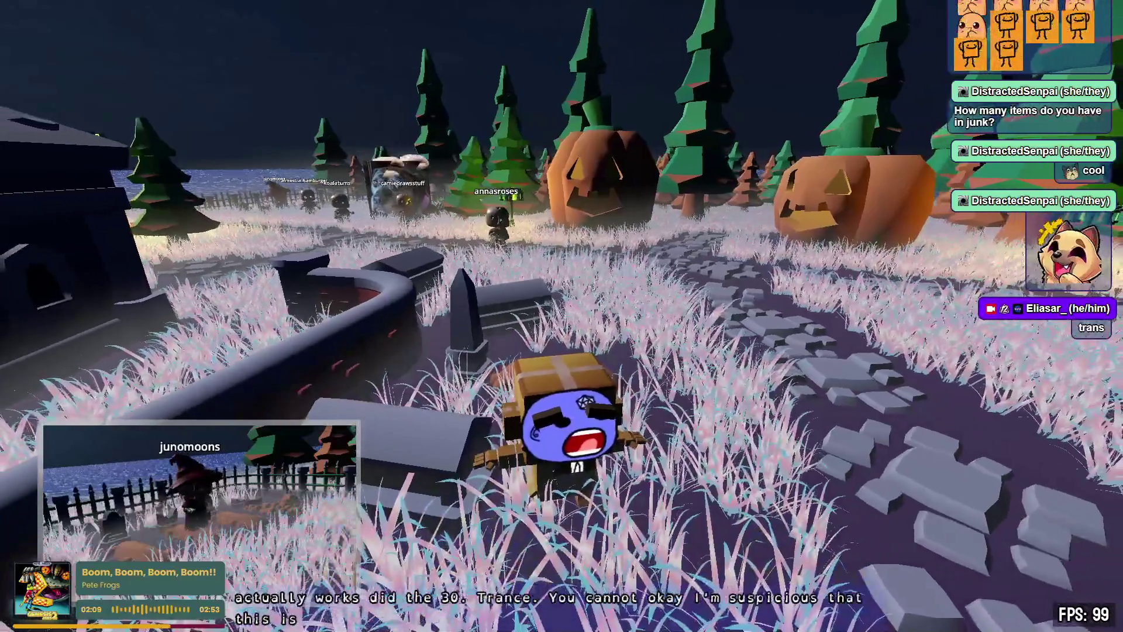
pyautogui.press('Left')
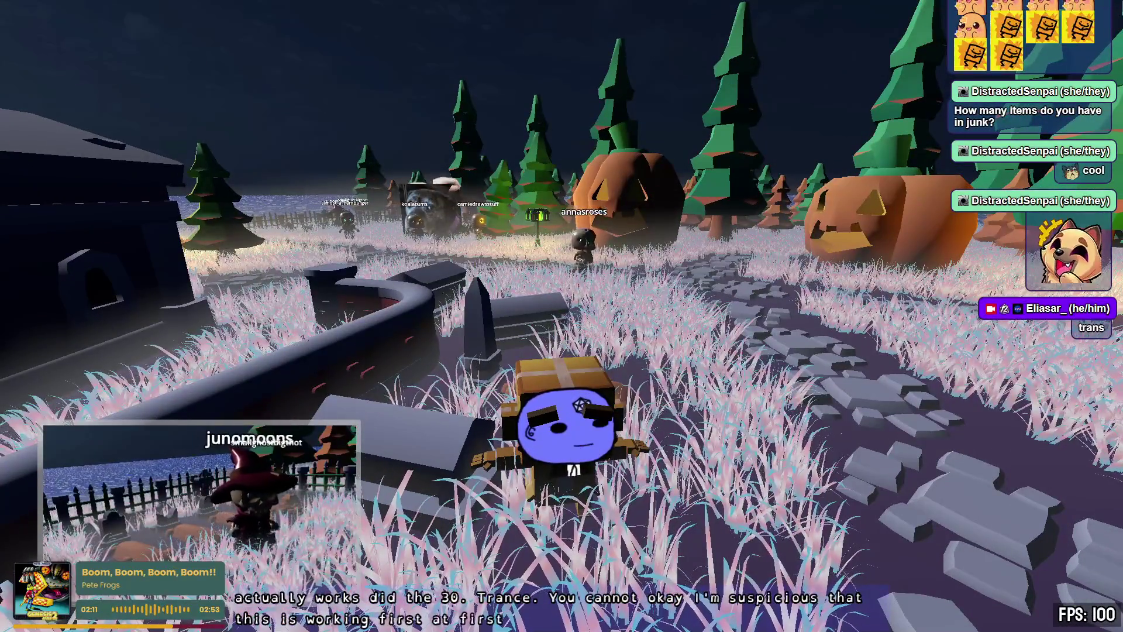
pyautogui.press('Right')
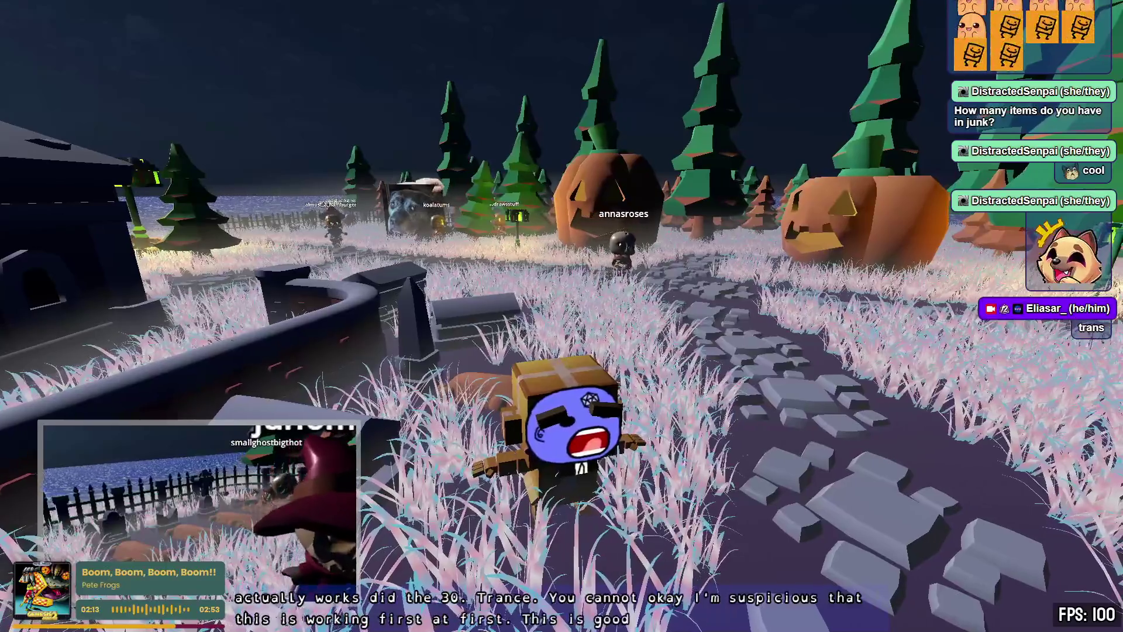
pyautogui.press('Down')
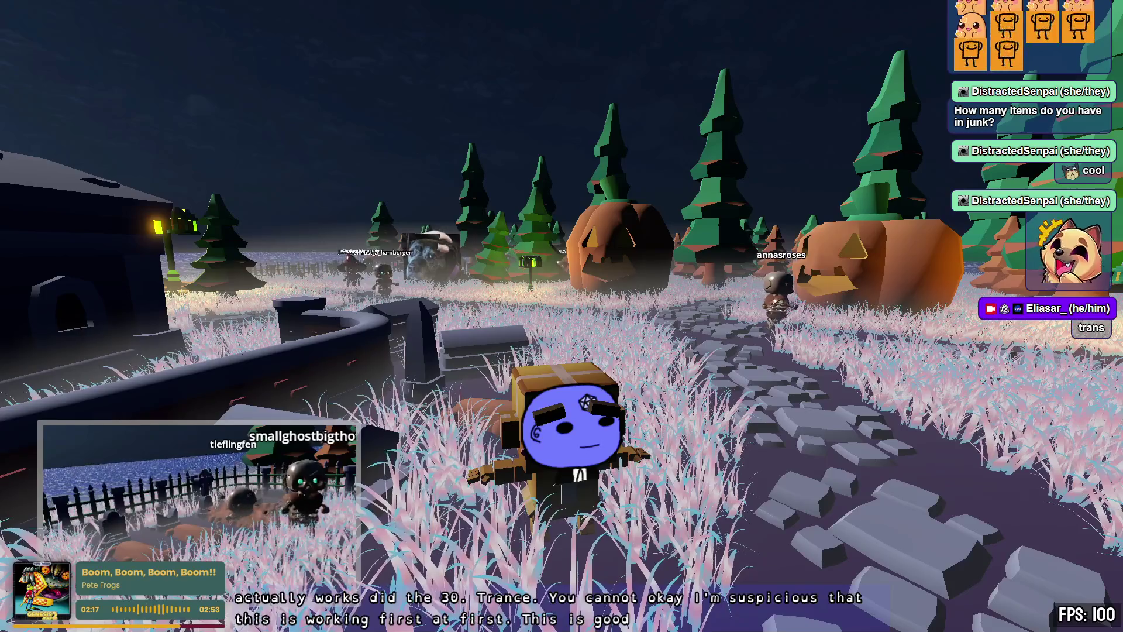
# Walk between the NO SIGNAL screen, lamp post and pine trees, viewing the pink-white-blue grass.
pyautogui.press('s')
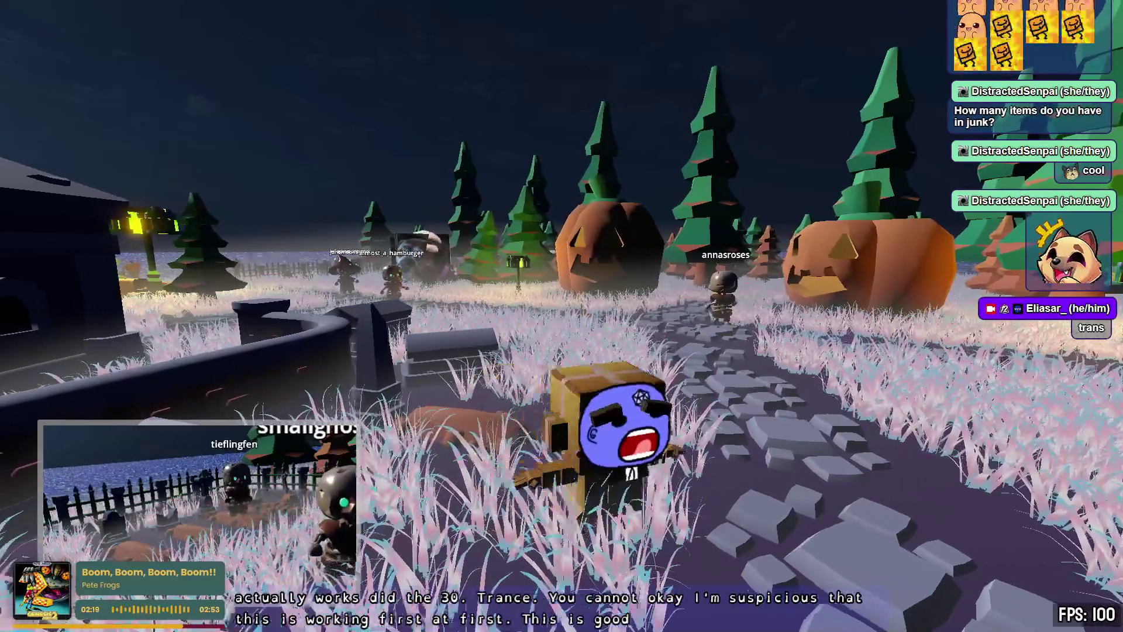
pyautogui.press('a')
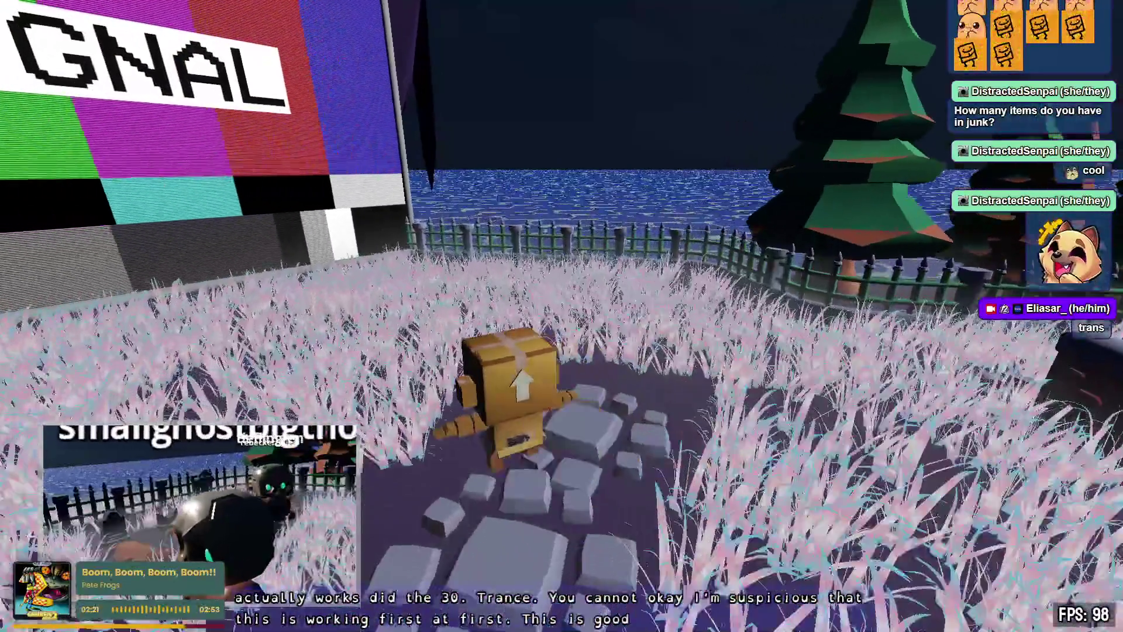
pyautogui.press('w')
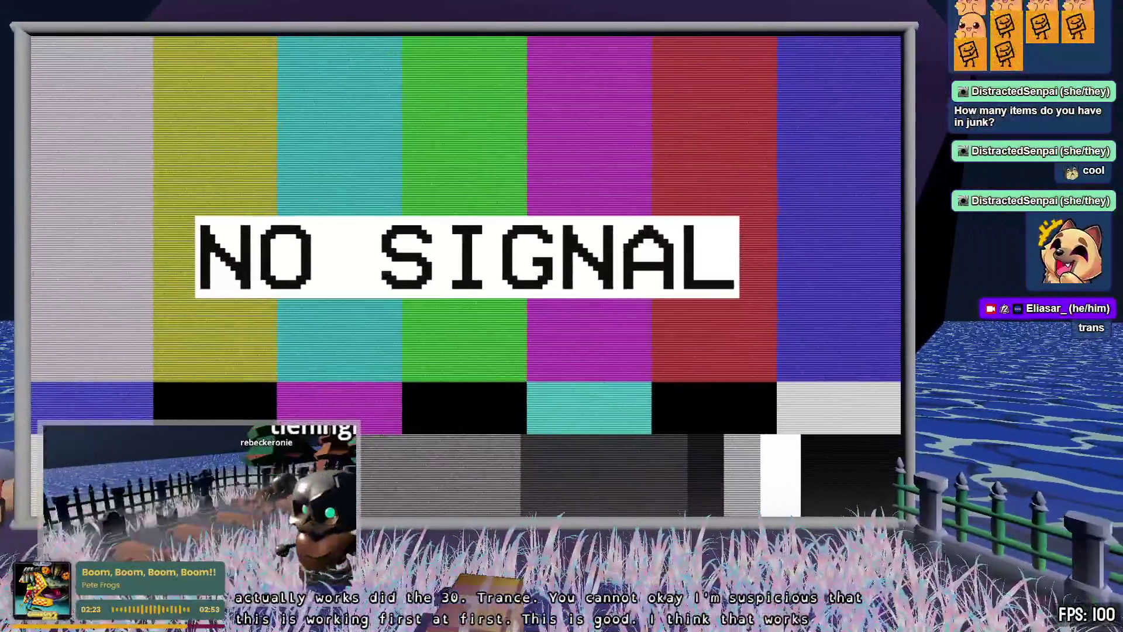
pyautogui.press('s')
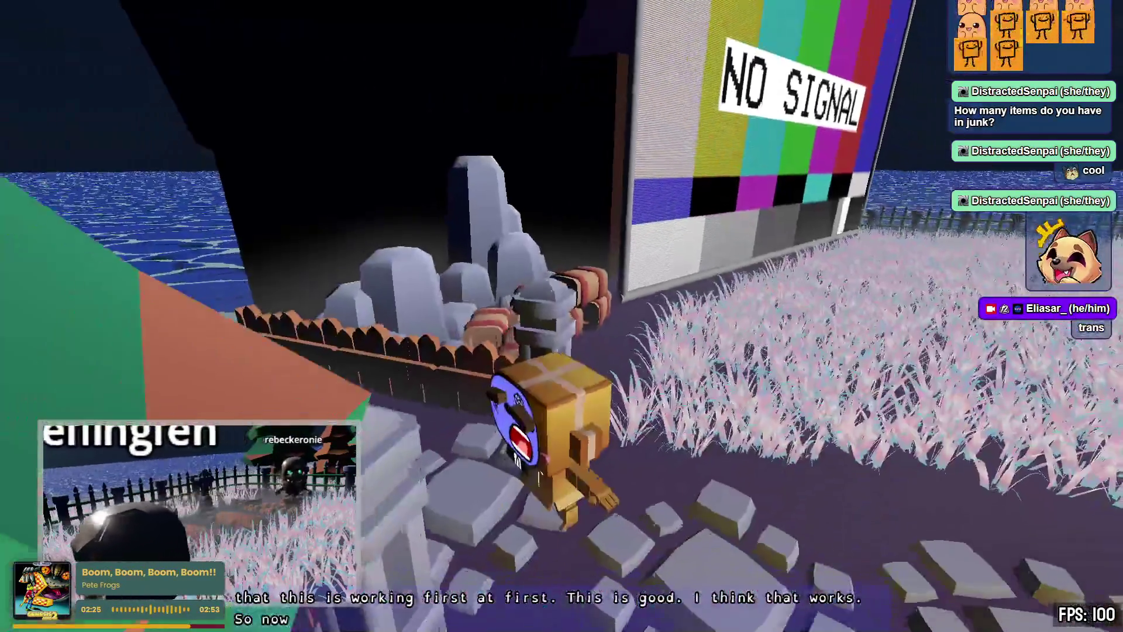
pyautogui.press('a')
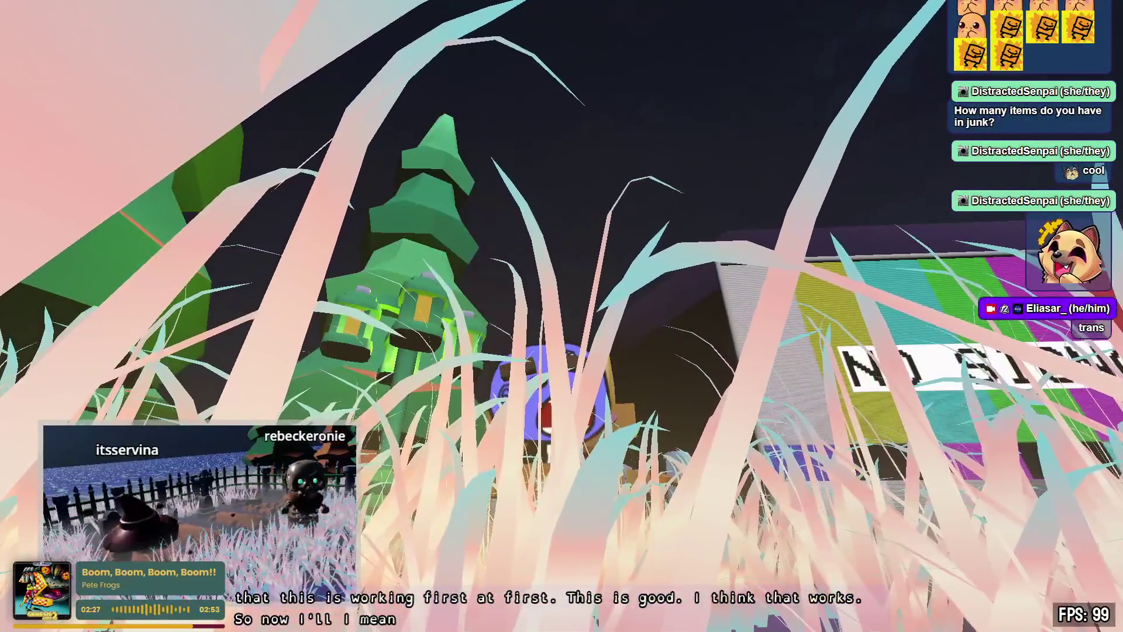
pyautogui.press('w')
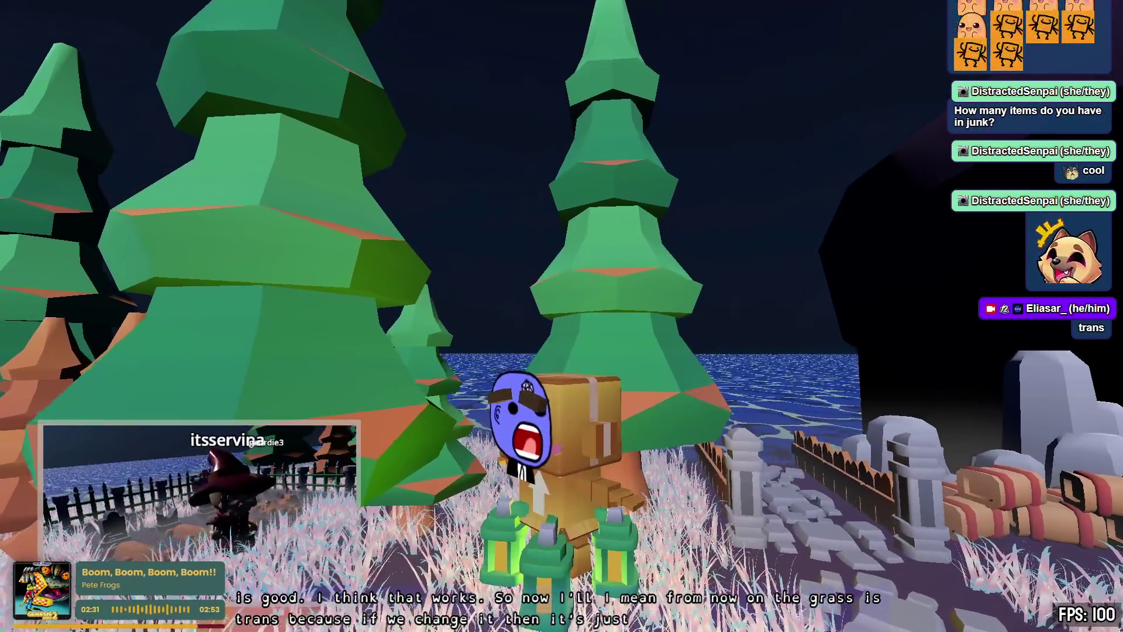
pyautogui.press('d')
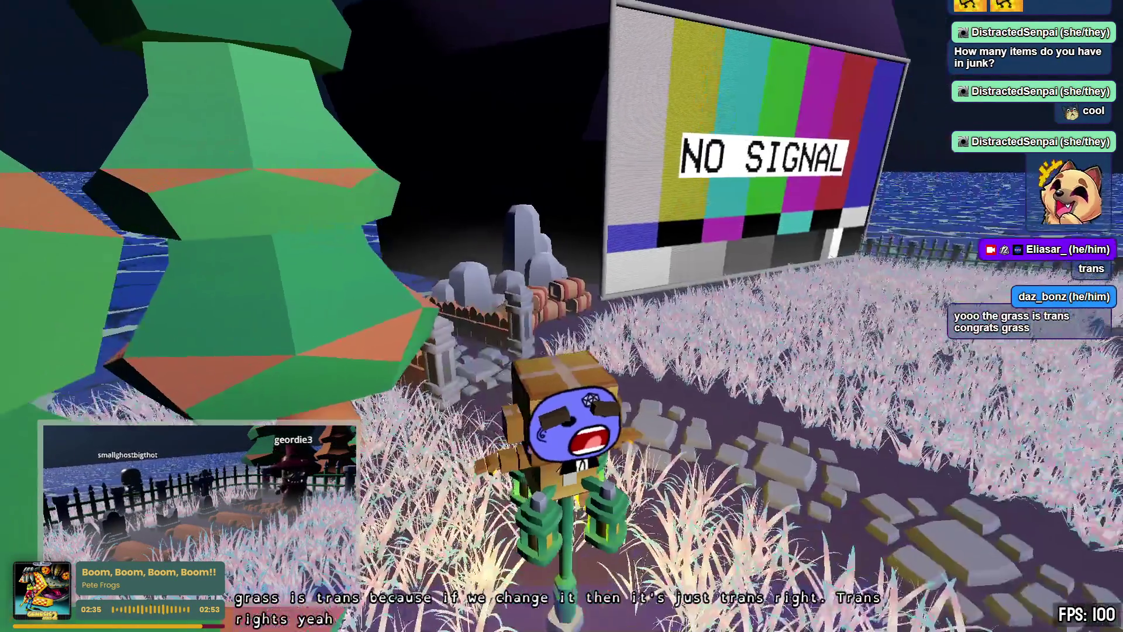
pyautogui.press('w')
pyautogui.press('s')
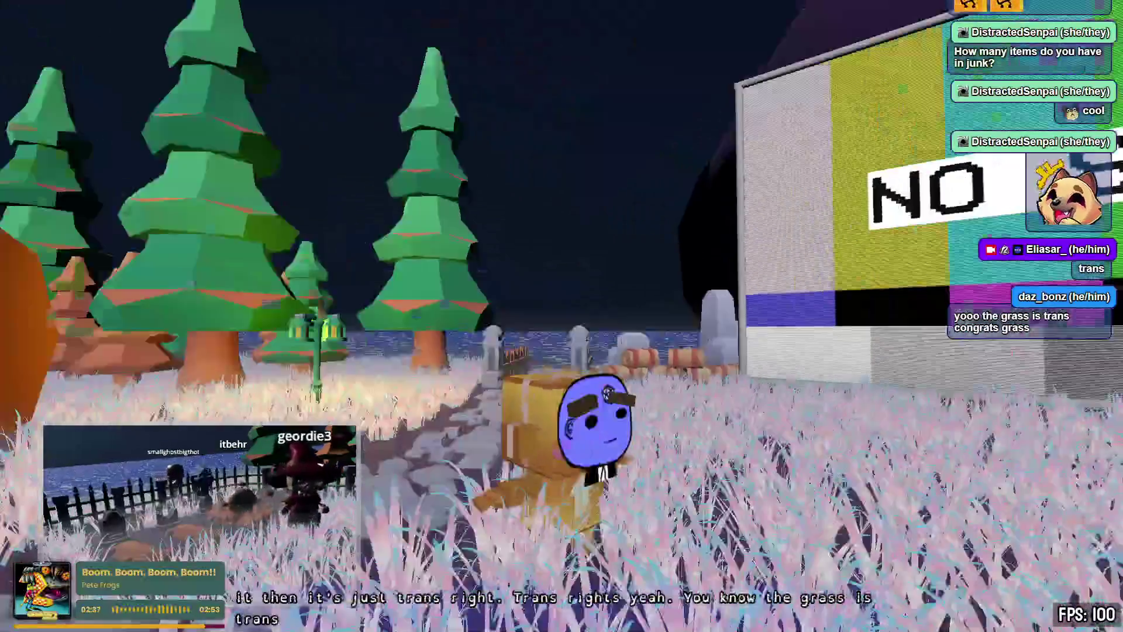
pyautogui.press('s')
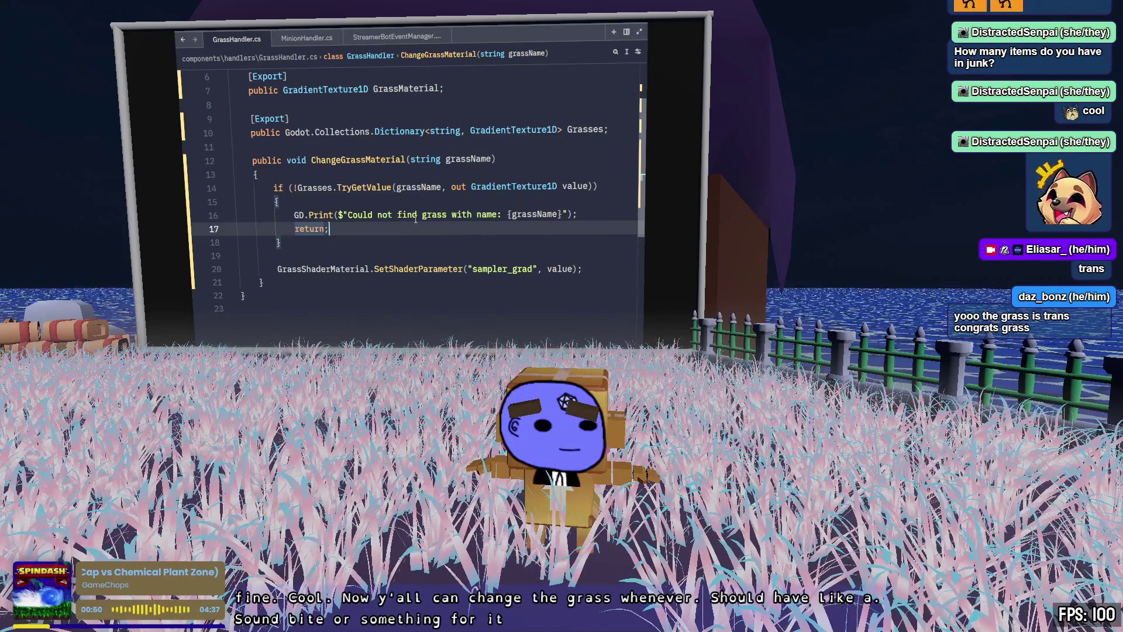
# Delete the unused [Export] GradientTexture1D GrassMaterial declaration from GrassHandler.cs.
pyautogui.scroll(2, 425, 224)
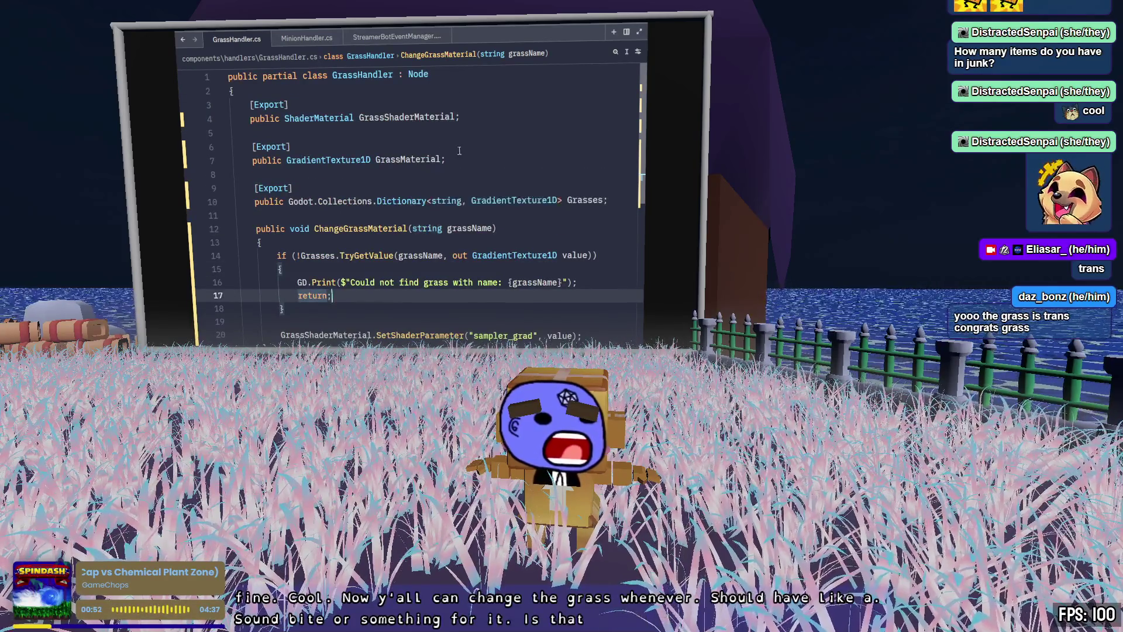
pyautogui.click(456, 158)
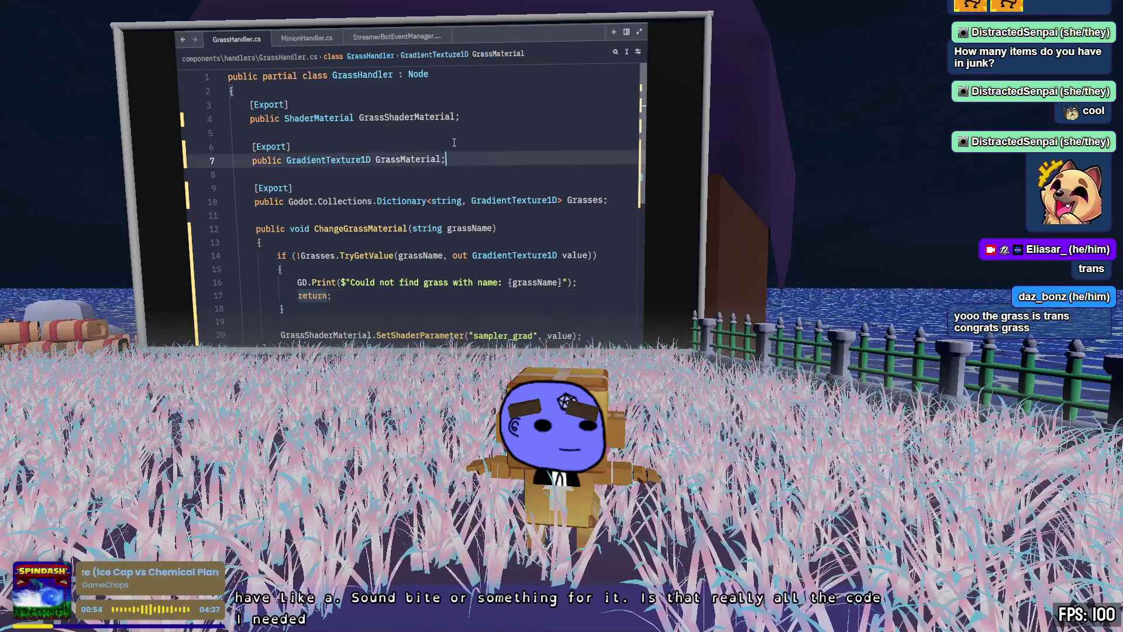
pyautogui.click(435, 117)
pyautogui.scroll(-2, 524, 161)
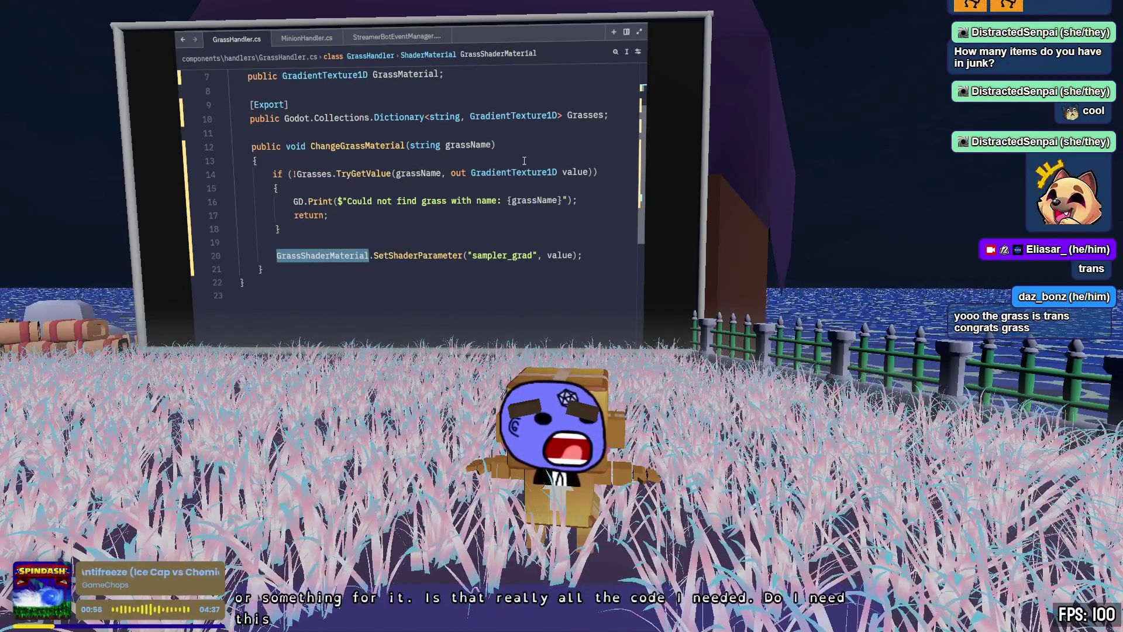
pyautogui.scroll(2, 461, 157)
pyautogui.moveTo(461, 157); pyautogui.dragTo(471, 113)
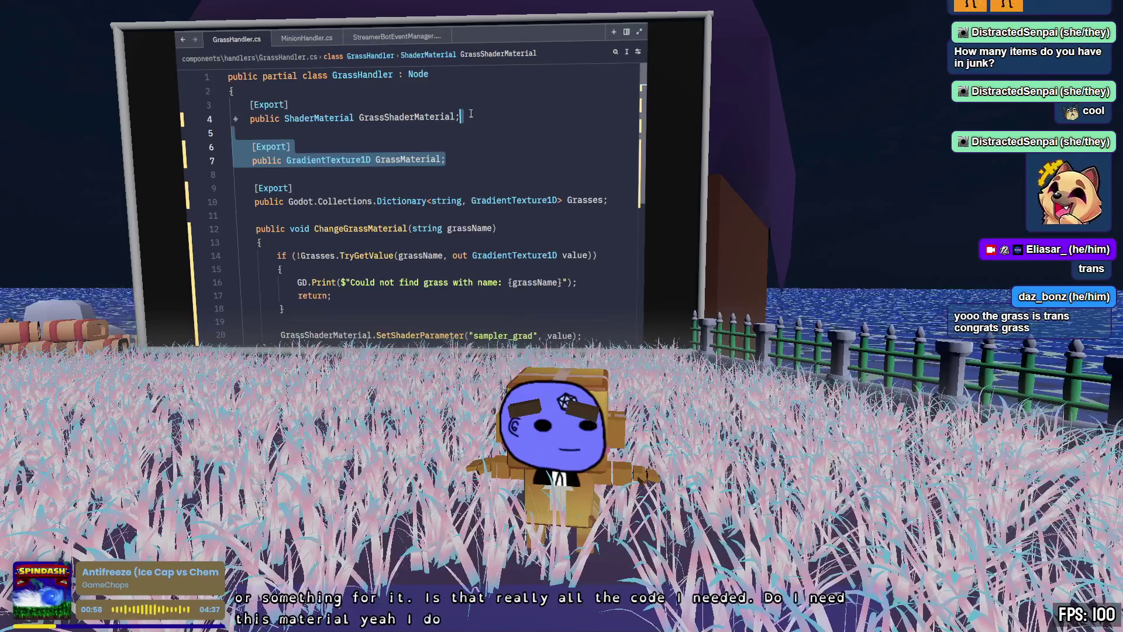
pyautogui.press('BackSpace')
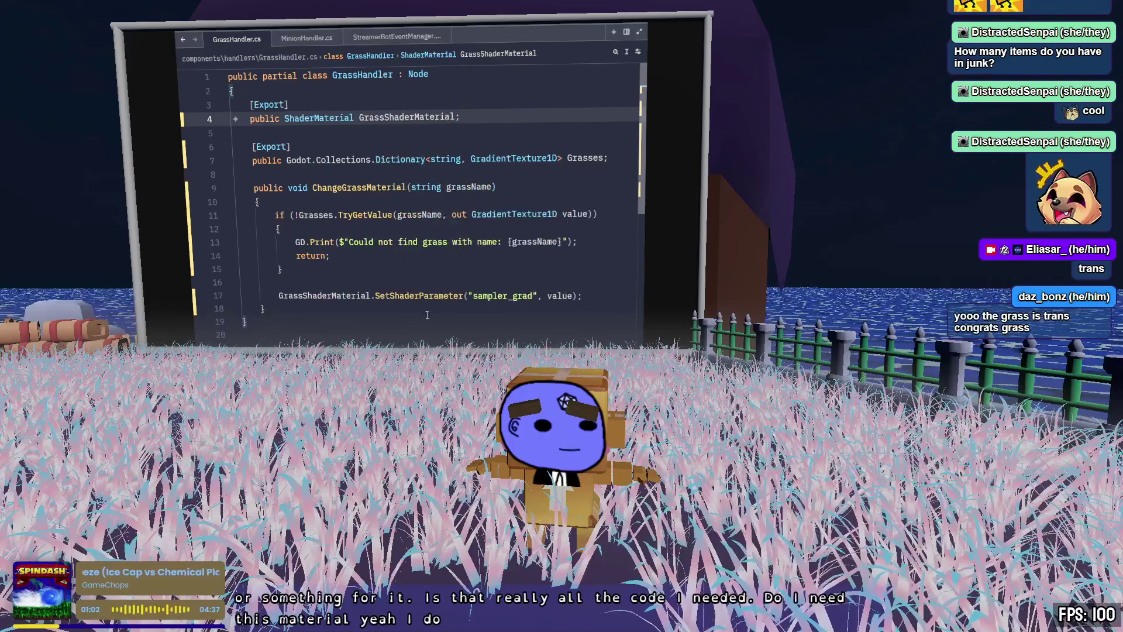
pyautogui.click(498, 308)
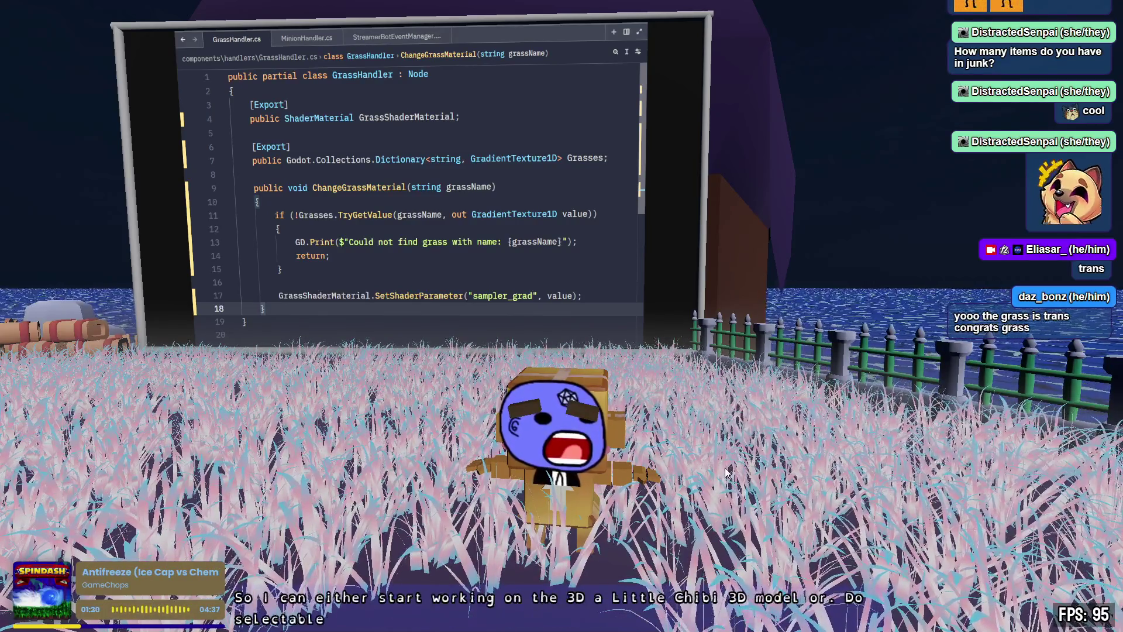
pyautogui.press('s')
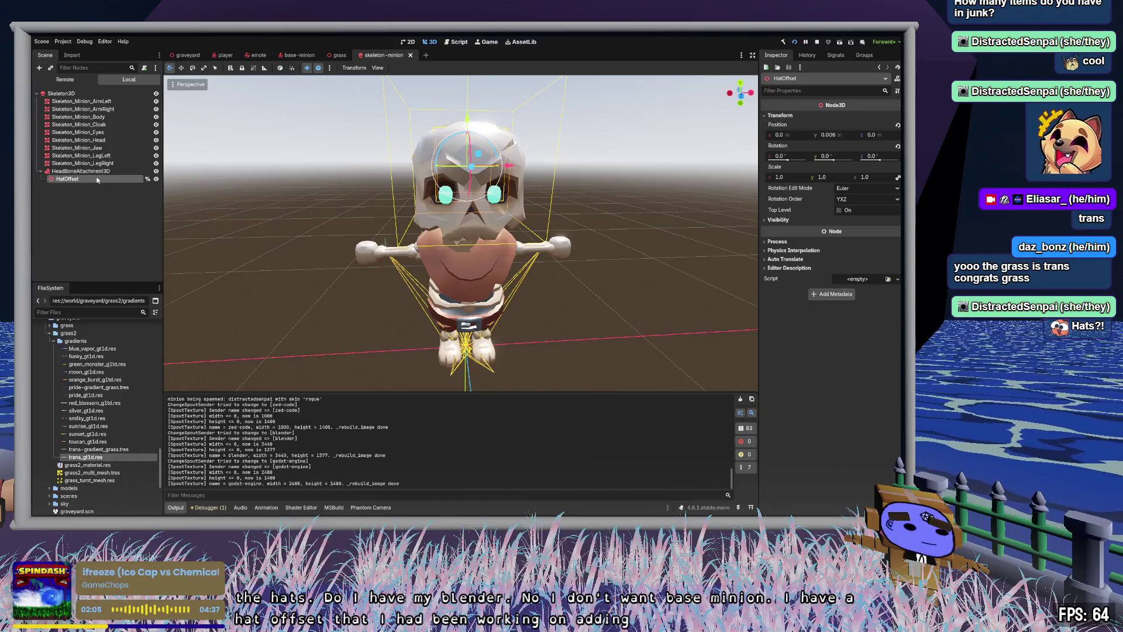
# Inspect HeadBoneAttachment3D's head bone (index 14) settings and the Skeleton_Minion_LegRight mesh.
pyautogui.click(92, 171)
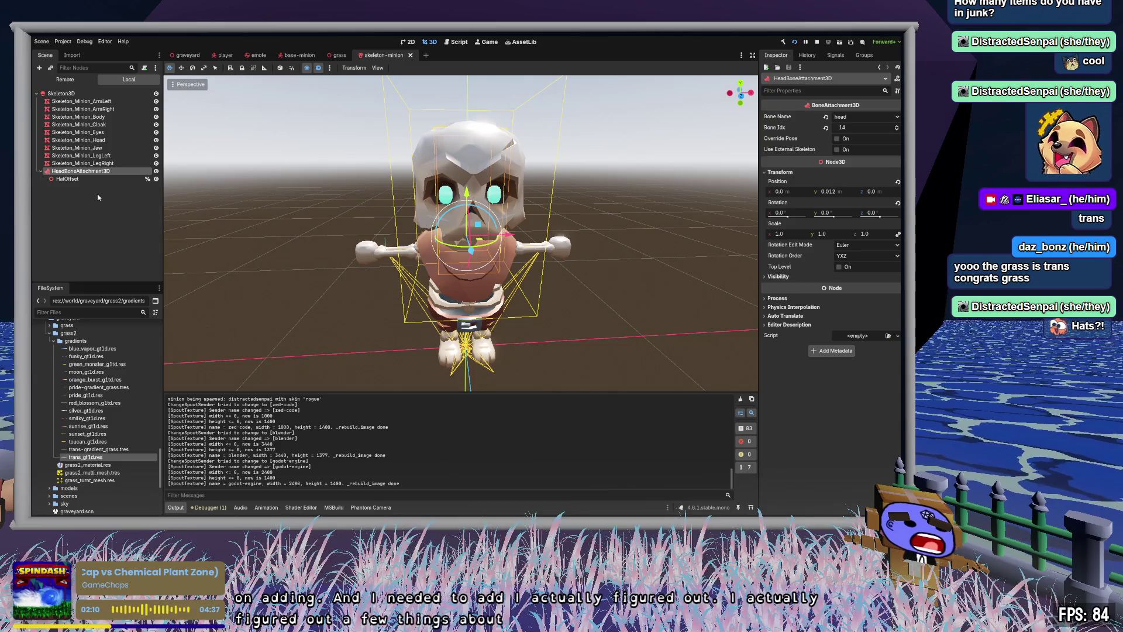
pyautogui.click(100, 164)
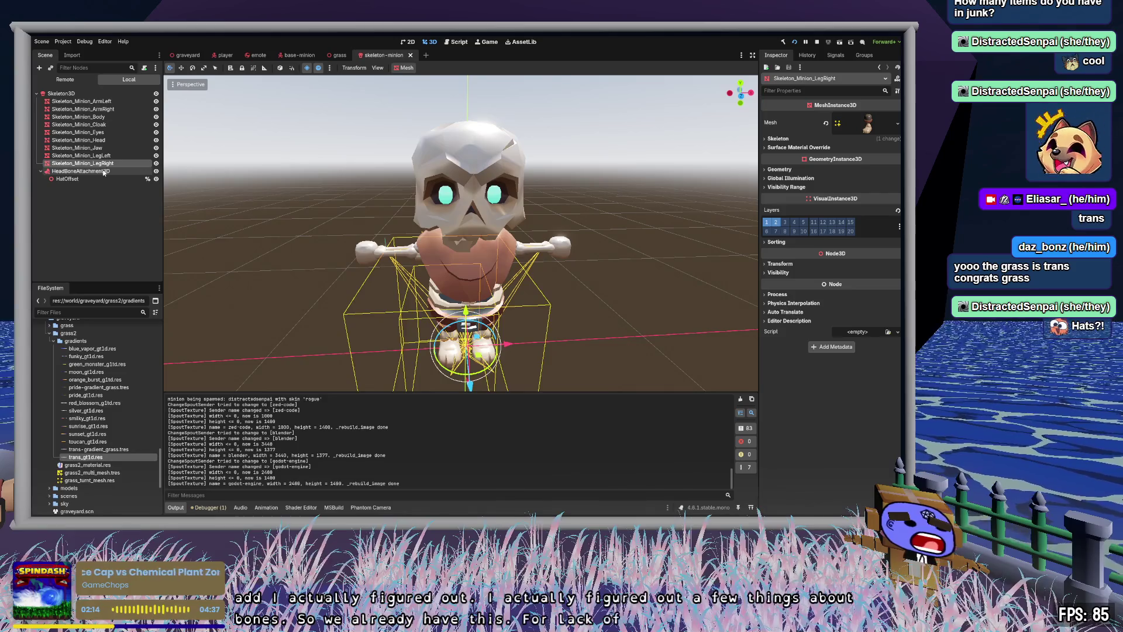
pyautogui.click(104, 172)
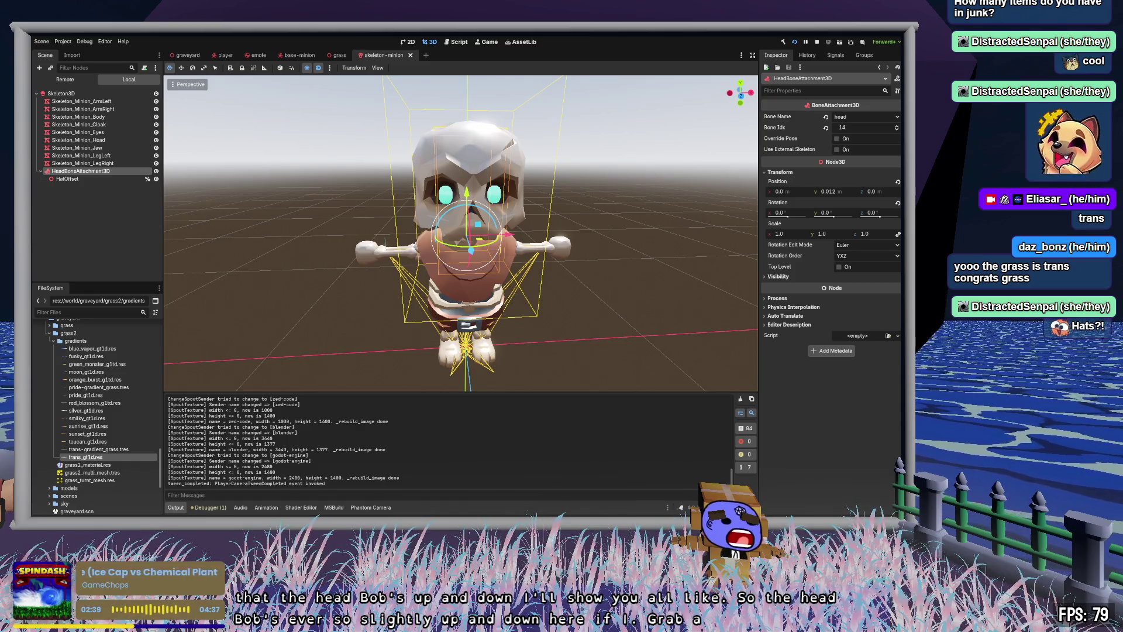
# View base-minion's AnimationPlayer animations, then return to the skeleton-minion scene.
pyautogui.click(105, 234)
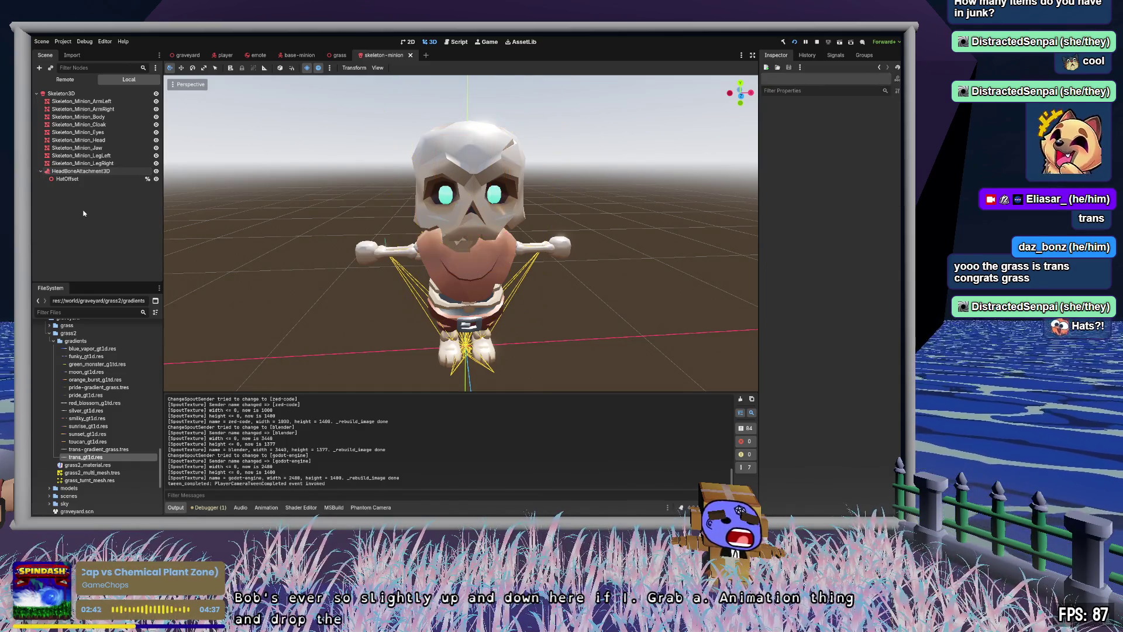
pyautogui.click(298, 55)
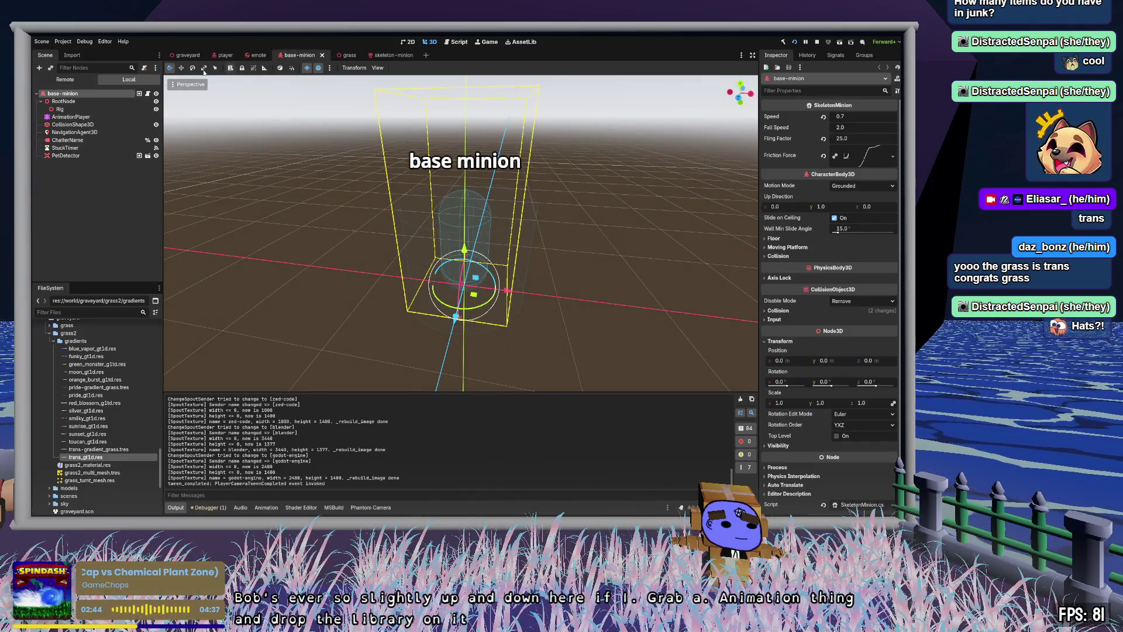
pyautogui.click(70, 117)
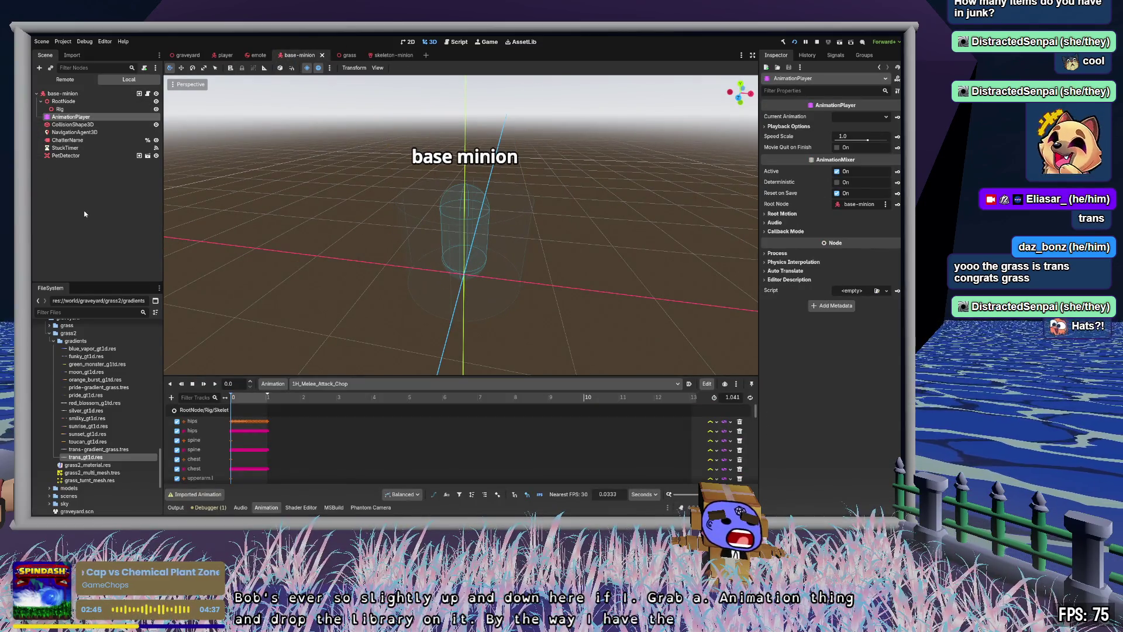
pyautogui.click(84, 212)
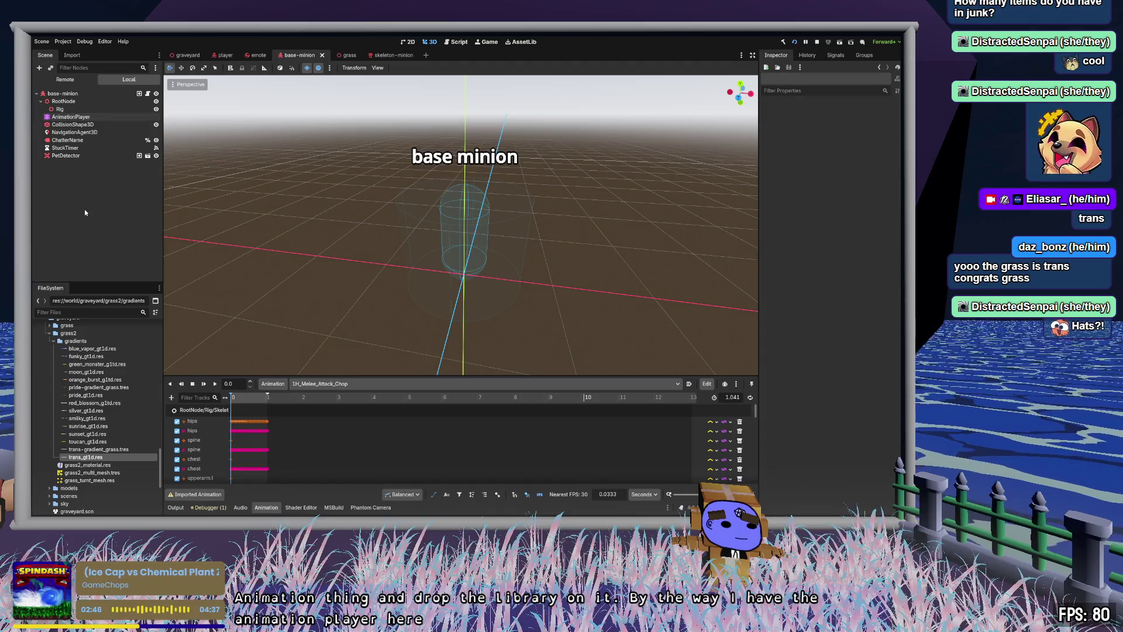
pyautogui.click(397, 56)
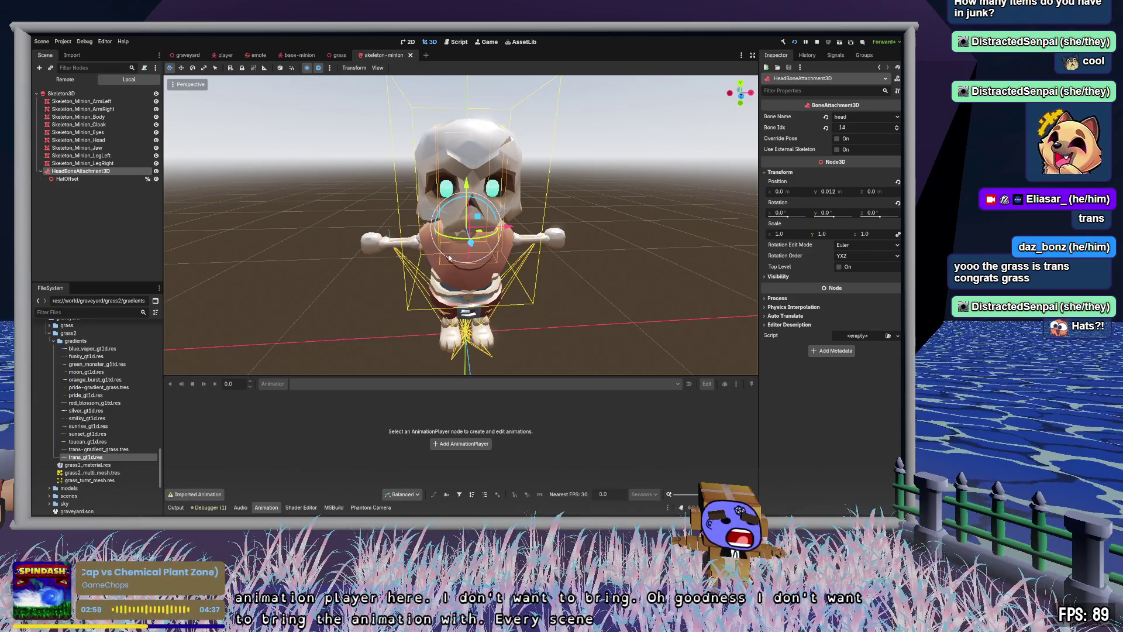
# Select HatOffset under HeadBoneAttachment3D in the skeleton-minion Scene dock.
pyautogui.click(83, 163)
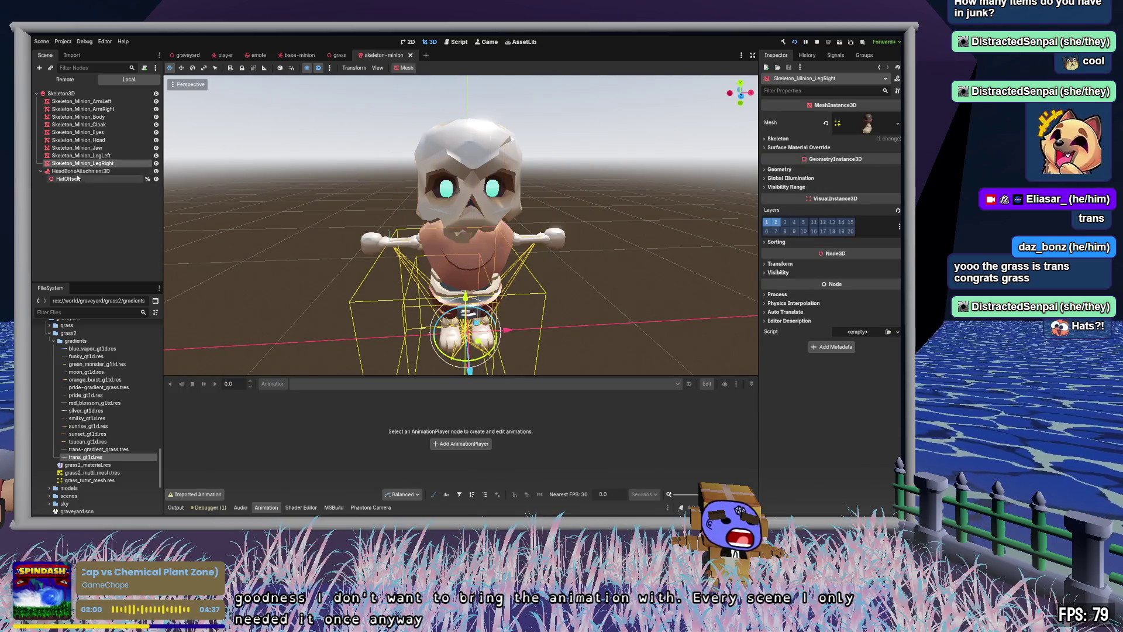
pyautogui.click(77, 171)
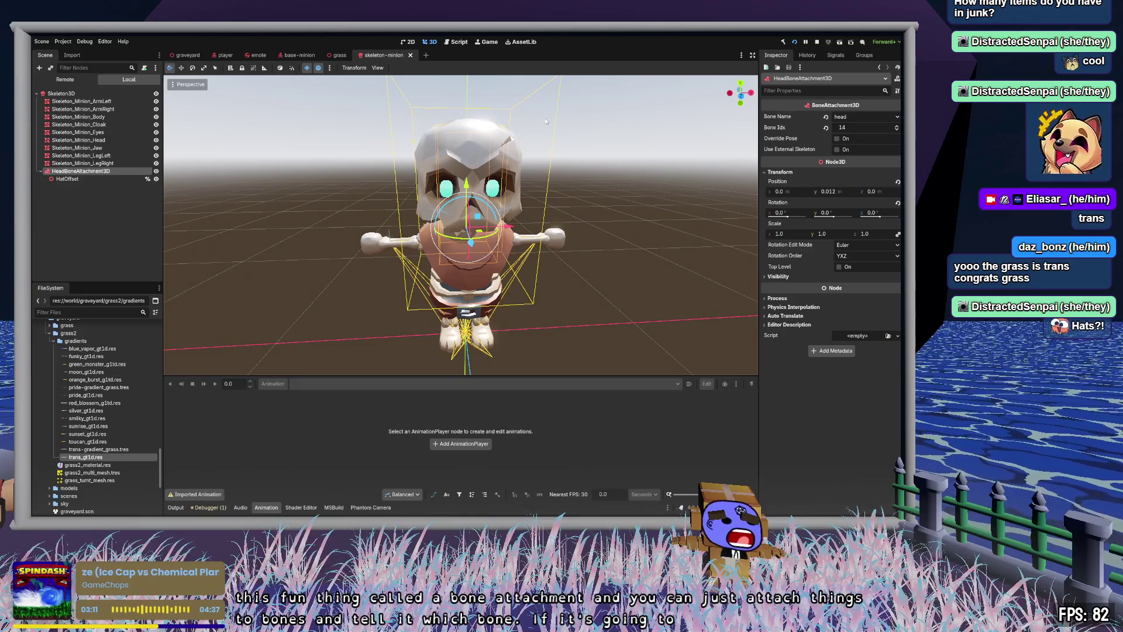
pyautogui.click(80, 218)
pyautogui.click(73, 178)
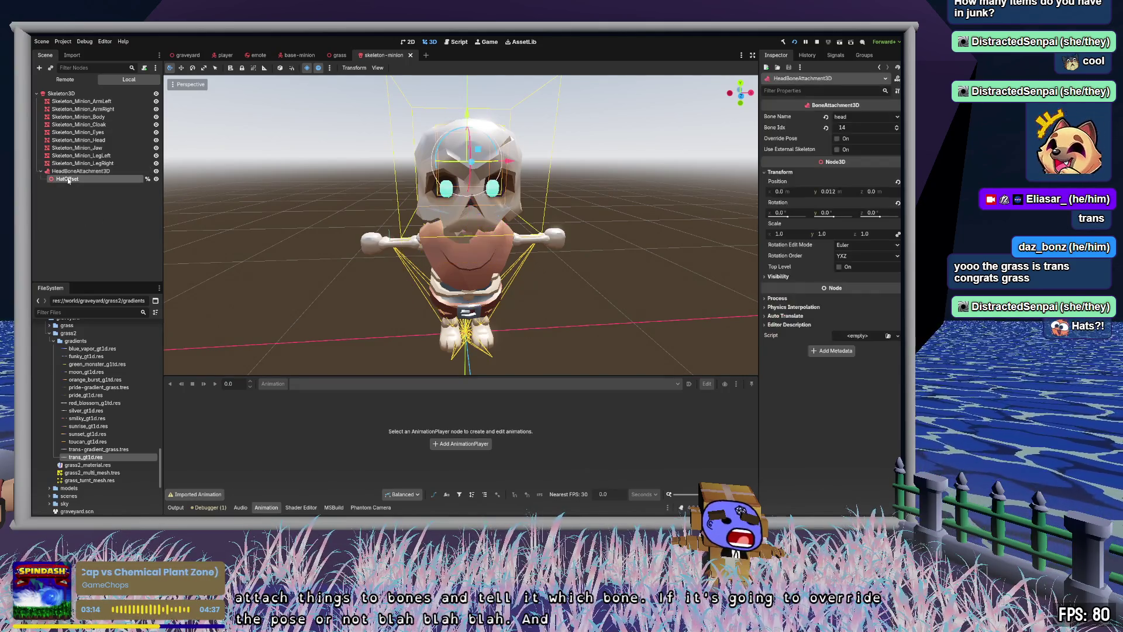
# Collapse throwables and reveal the hats folder with Cap, Cowboy Hat, Fox Hat and Witch Hat.
pyautogui.scroll(-5, 93, 429)
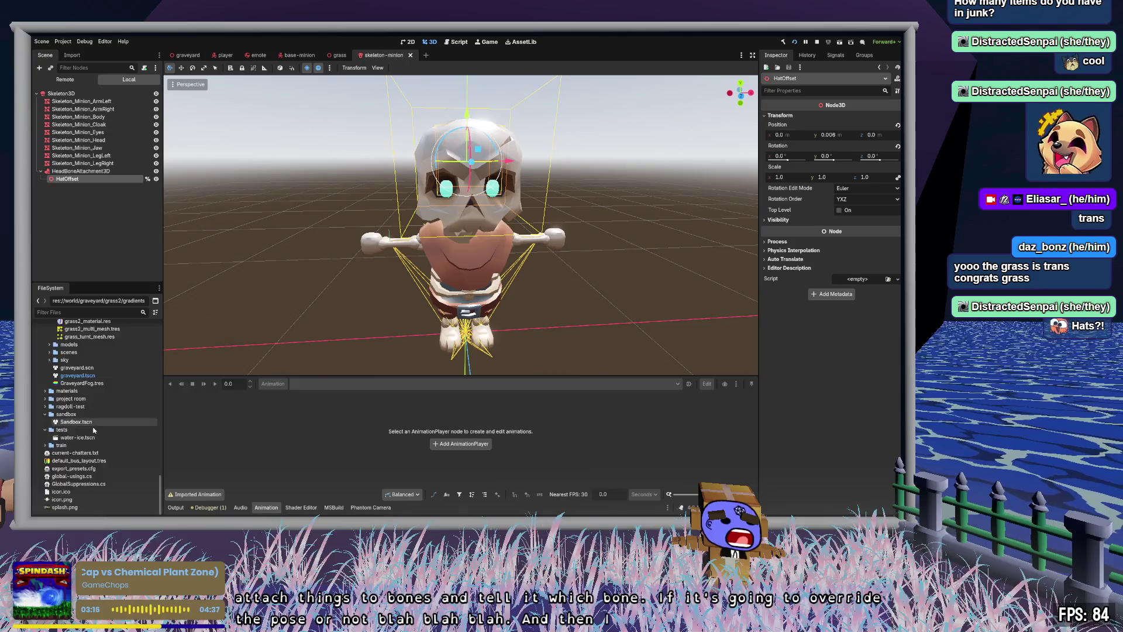
pyautogui.scroll(-10, 93, 430)
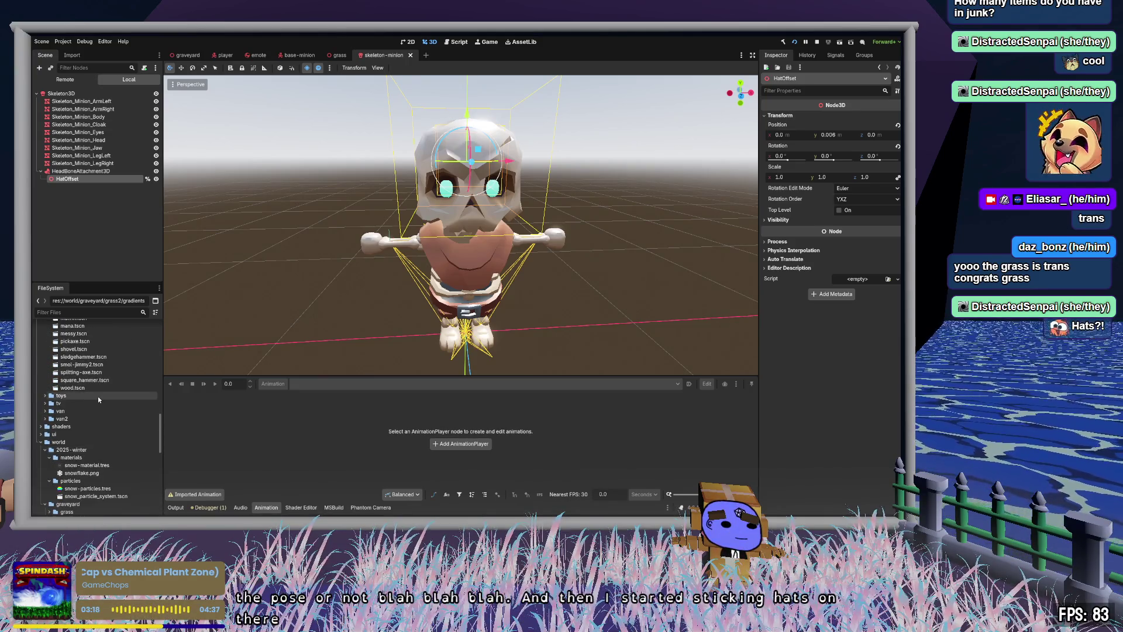
pyautogui.press('Left')
pyautogui.scroll(3, 100, 403)
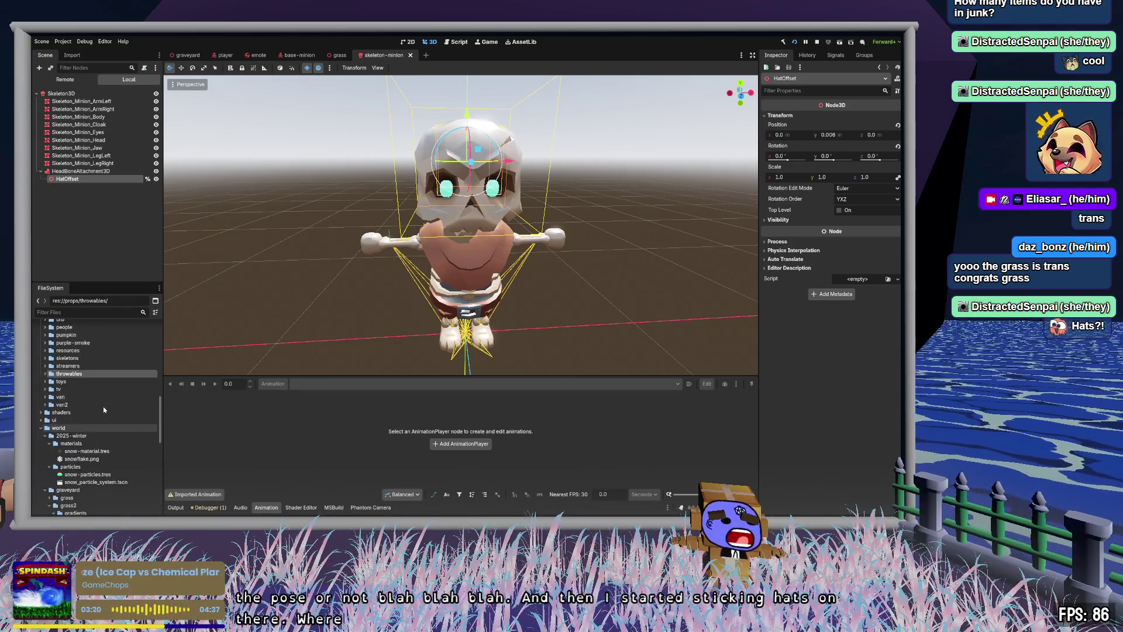
pyautogui.scroll(3, 104, 372)
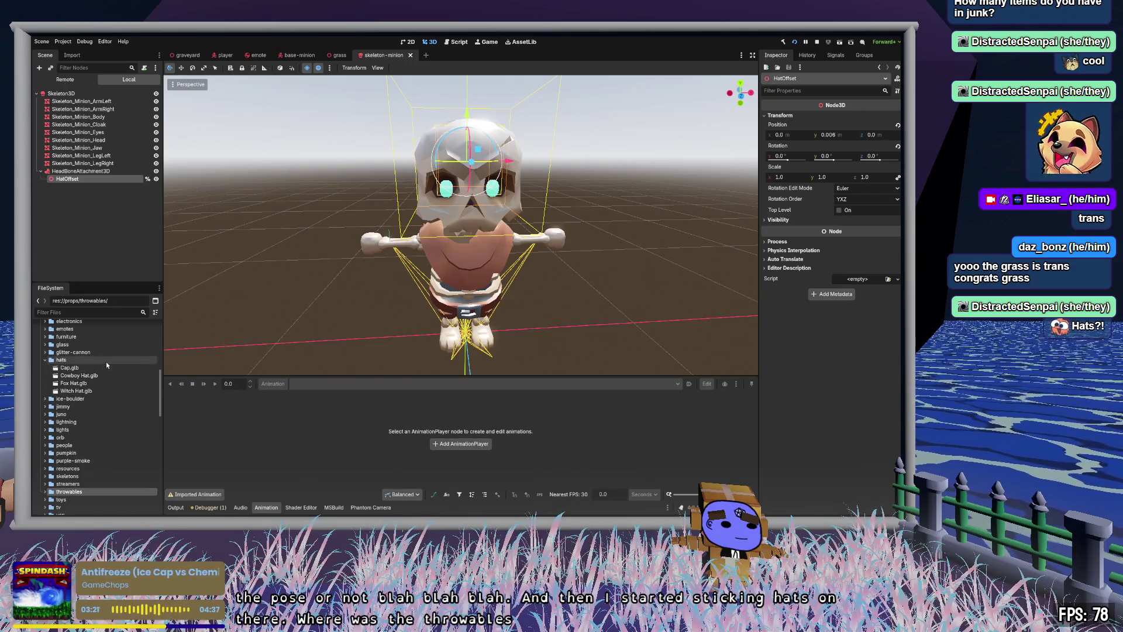
# Drag Cap.glb onto HatOffset so the cap sits on the minion's head.
pyautogui.click(70, 369)
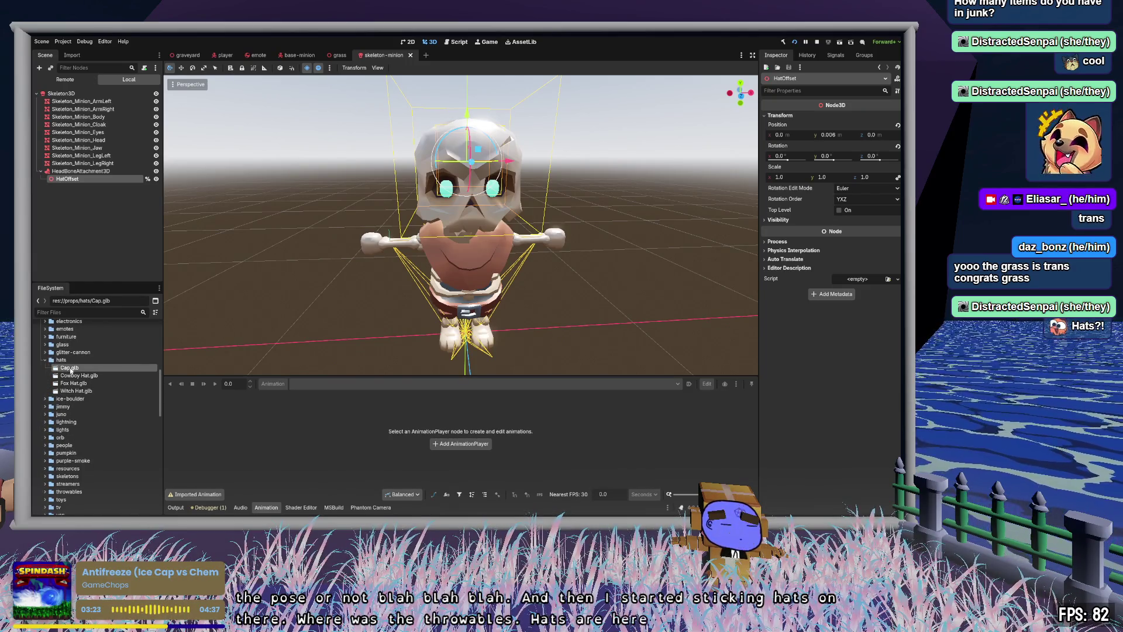
pyautogui.moveTo(68, 182); pyautogui.dragTo(67, 183)
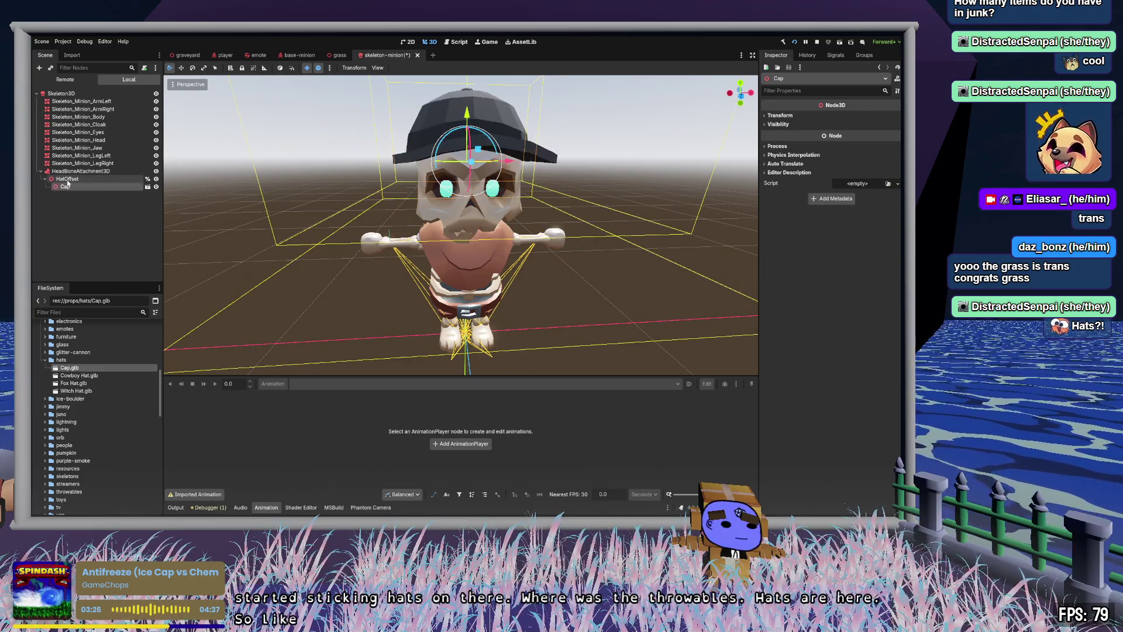
pyautogui.press('s')
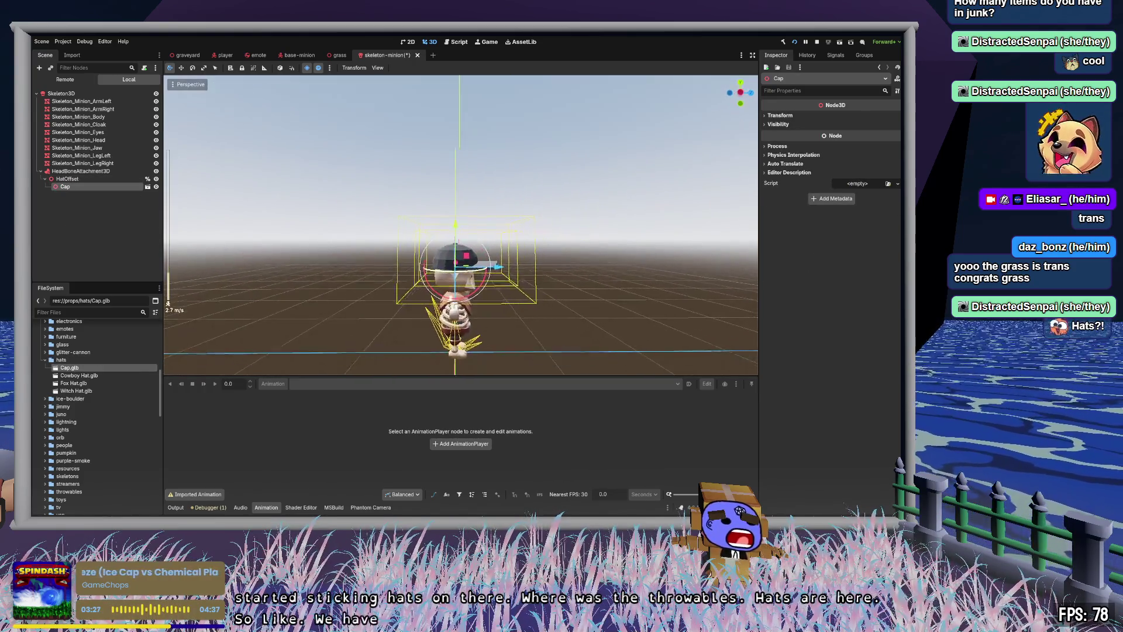
pyautogui.press('w')
pyautogui.scroll(-5, 461, 225)
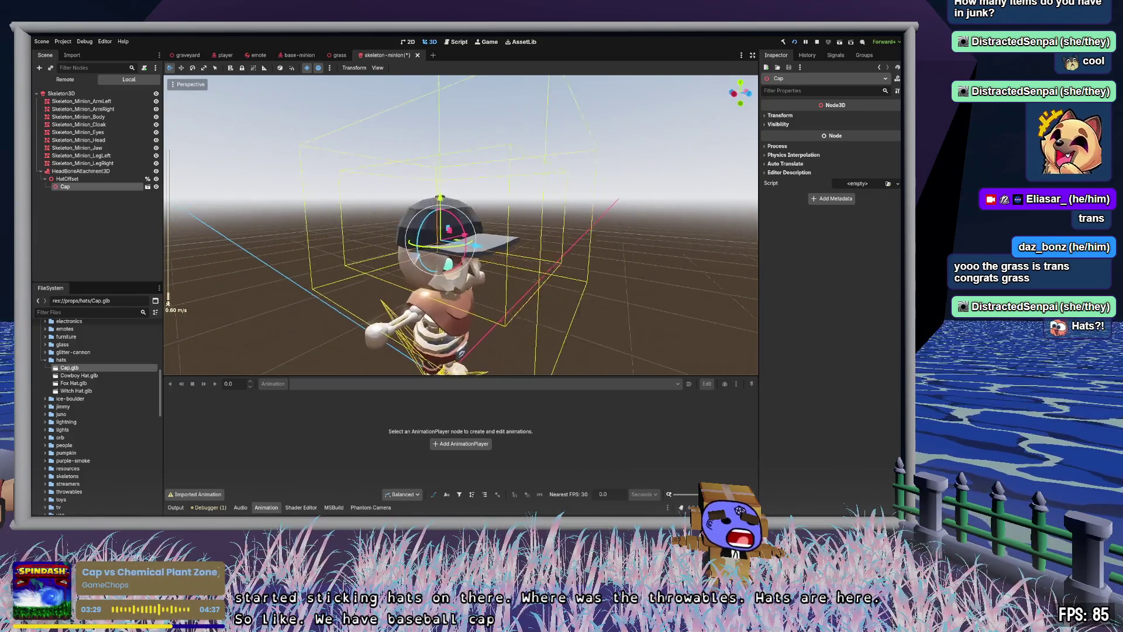
# Fly around the skeleton to inspect the cap from the side, back and front.
pyautogui.press('w')
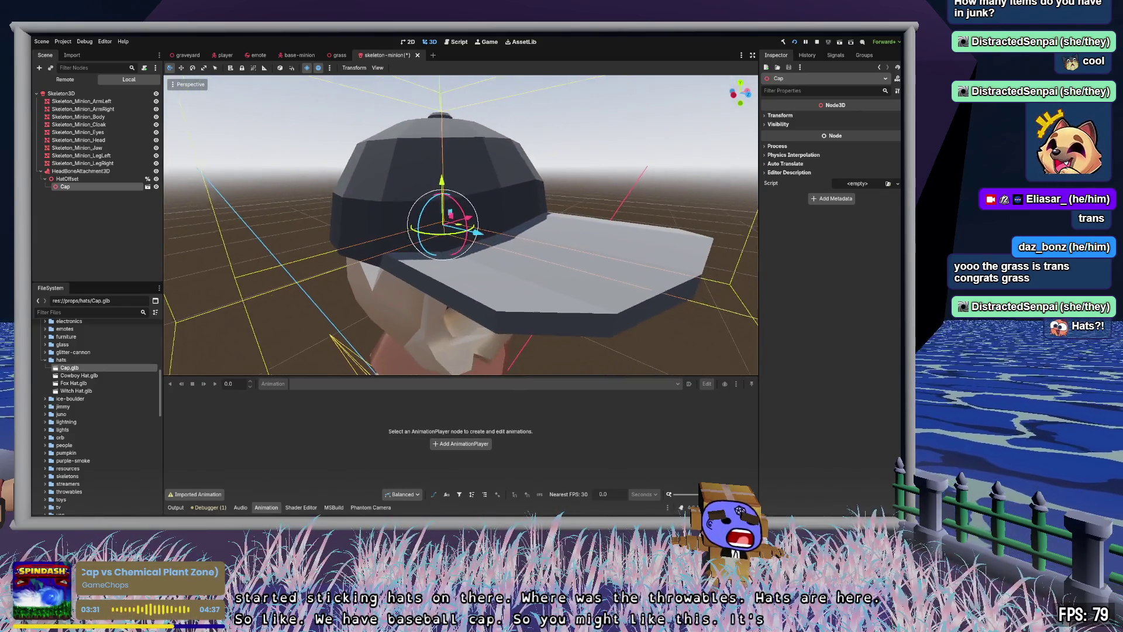
pyautogui.press('s')
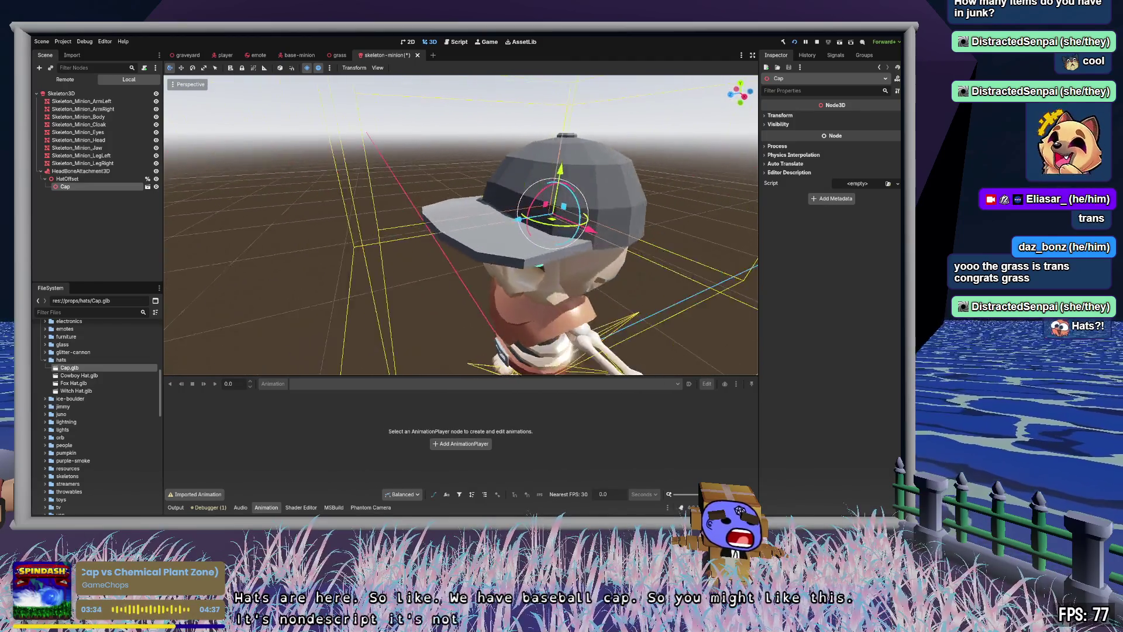
pyautogui.press('d')
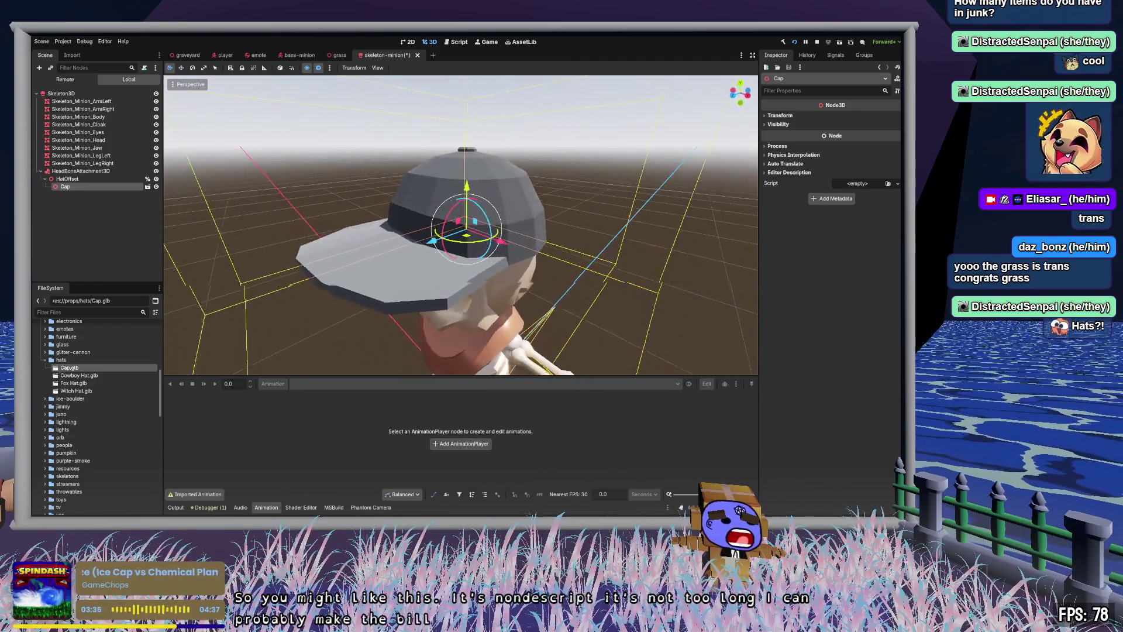
pyautogui.press('d')
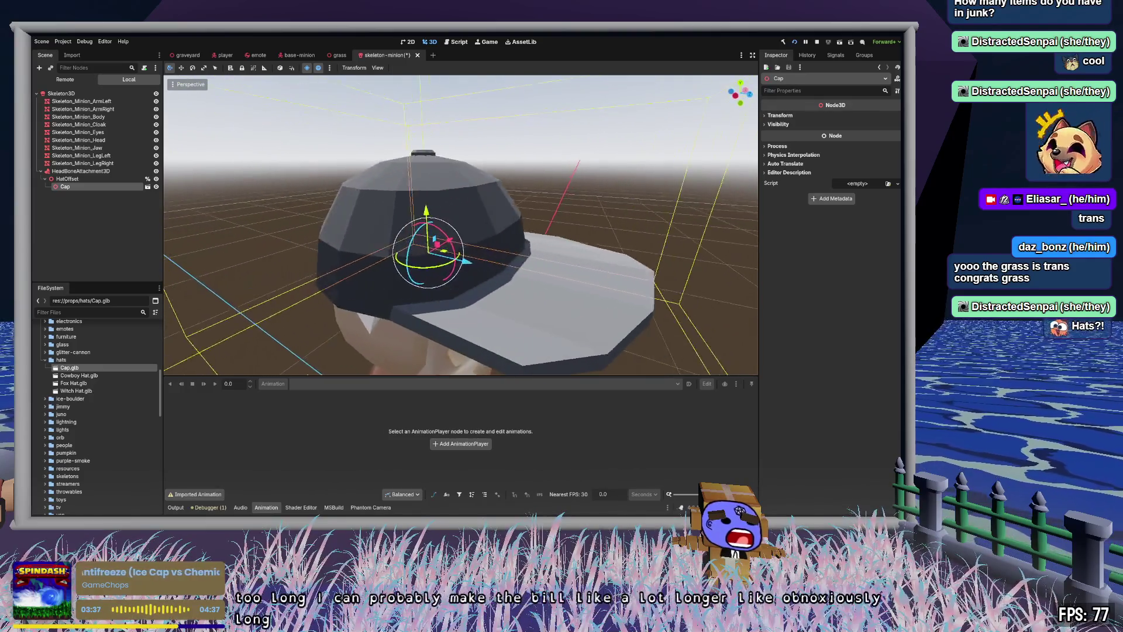
pyautogui.press('d')
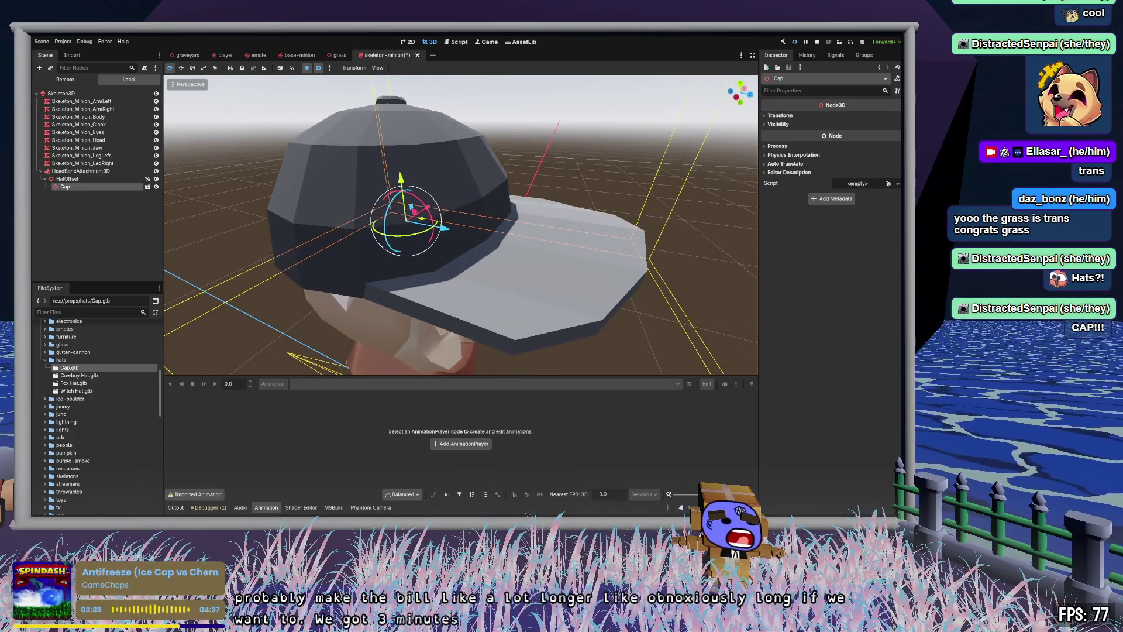
pyautogui.press('d')
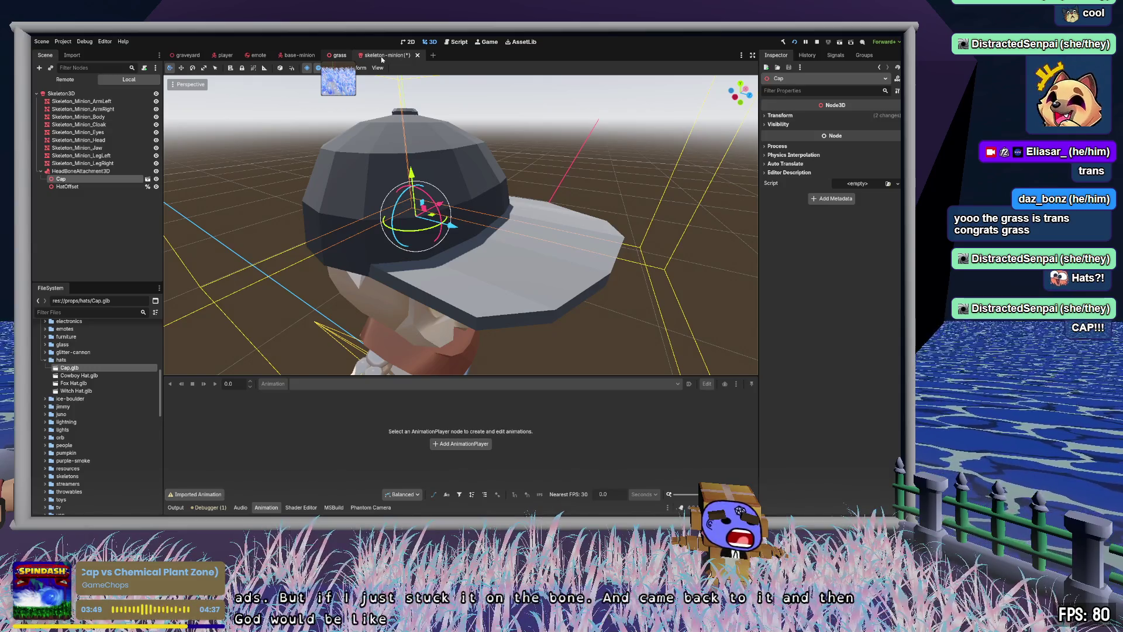
# Expand Cap's Transform in the Inspector and reset its Position y to 0.
pyautogui.click(338, 55)
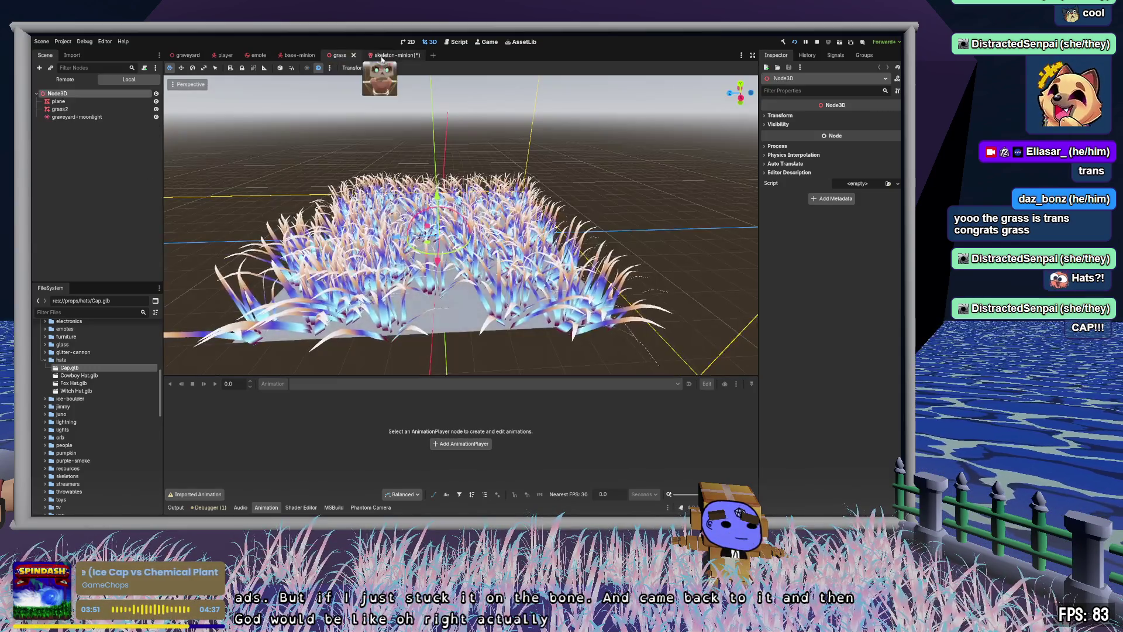
pyautogui.click(383, 55)
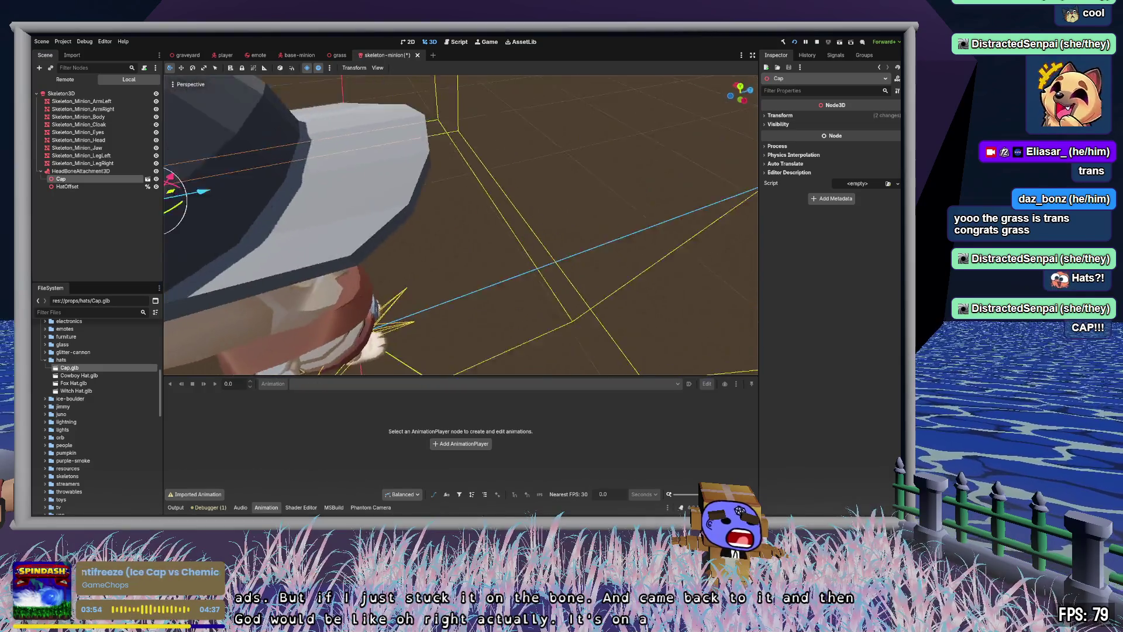
pyautogui.scroll(3, 460, 225)
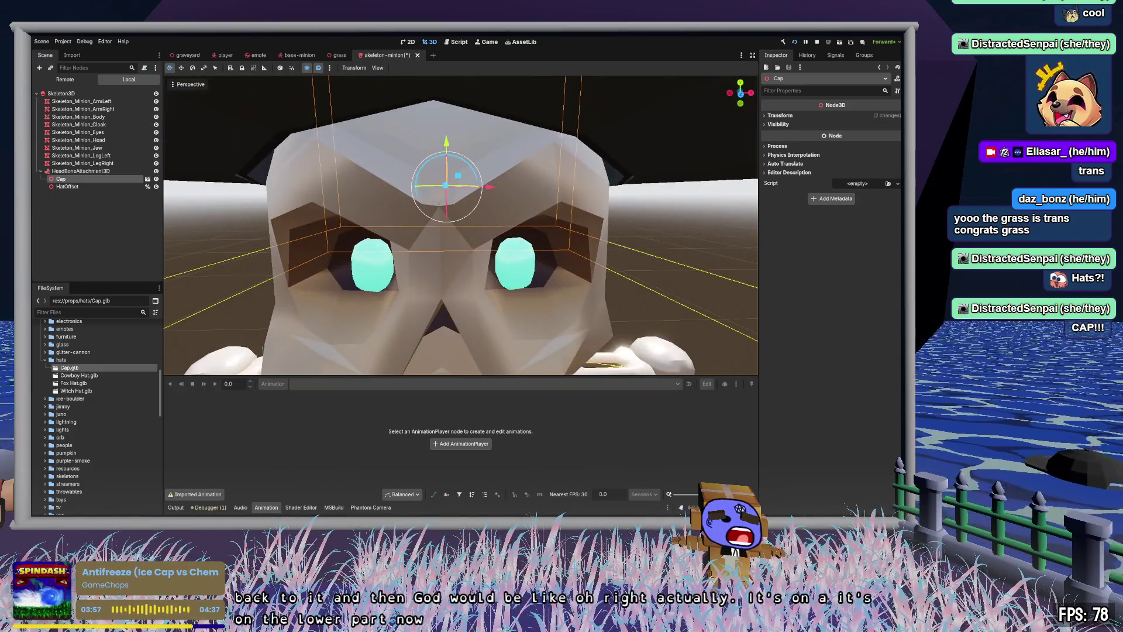
pyautogui.scroll(-5, 460, 225)
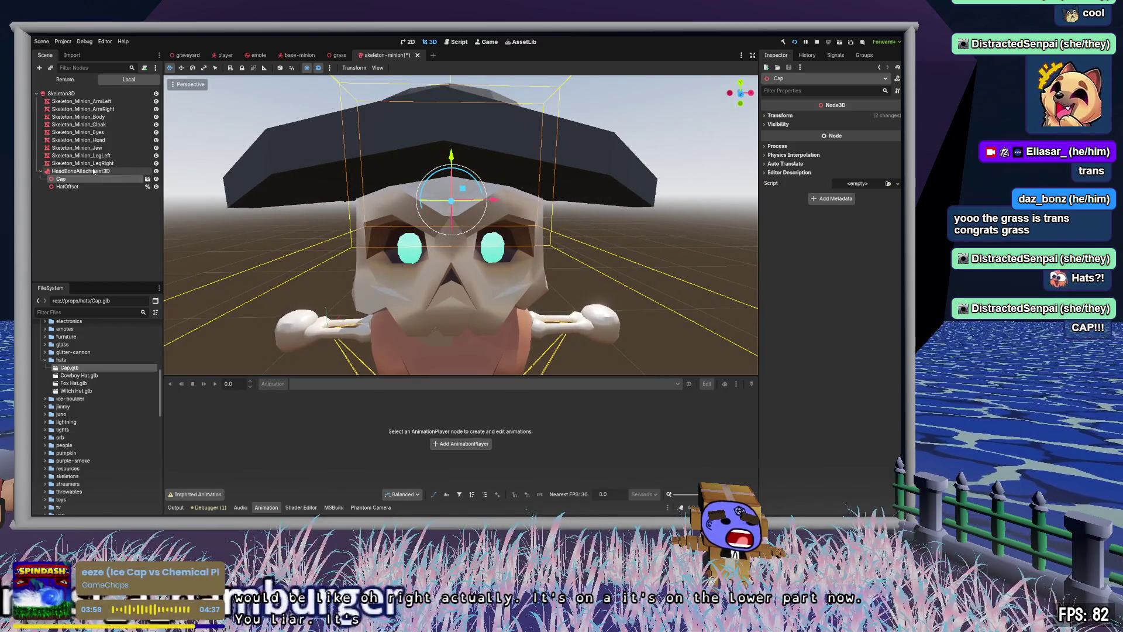
pyautogui.click(779, 115)
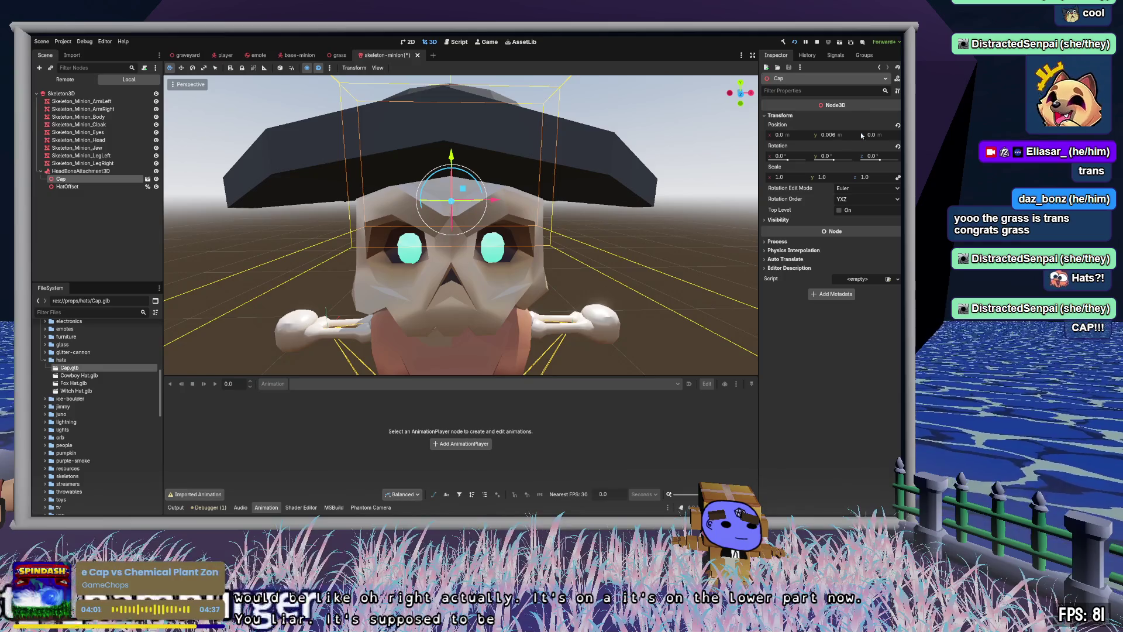
pyautogui.click(898, 125)
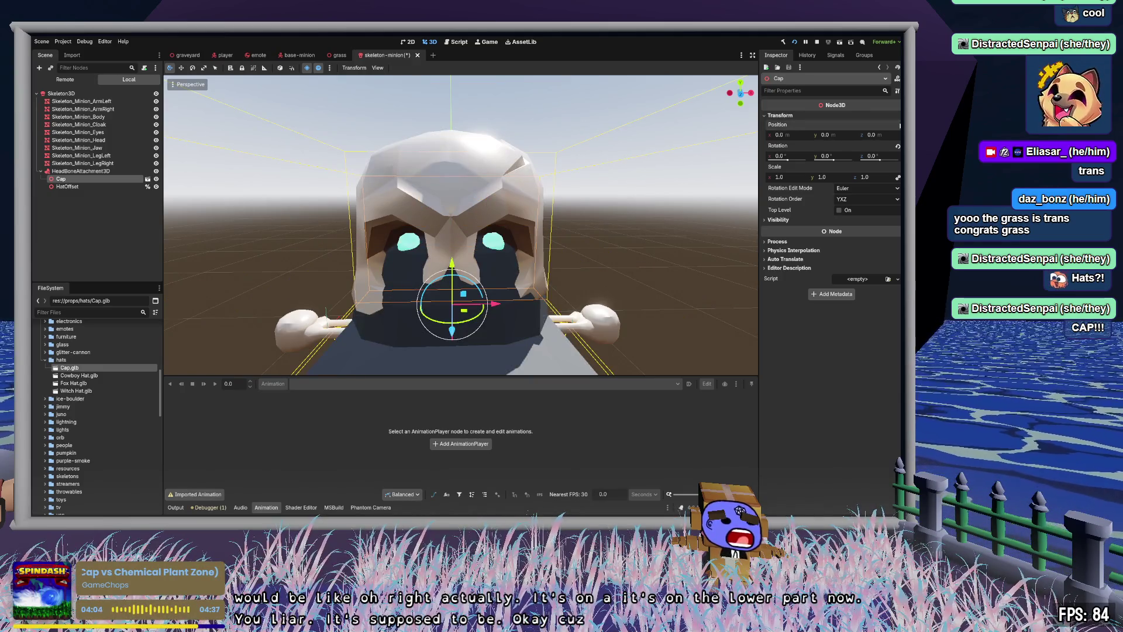
# Reselect Cap under HatOffset, zero its Position y again, and check it sits on the skull.
pyautogui.click(631, 162)
pyautogui.moveTo(631, 162)
pyautogui.mouseDown()
pyautogui.moveTo(527, 146)
pyautogui.moveTo(261, 146)
pyautogui.mouseUp()
pyautogui.click(342, 54)
pyautogui.click(381, 54)
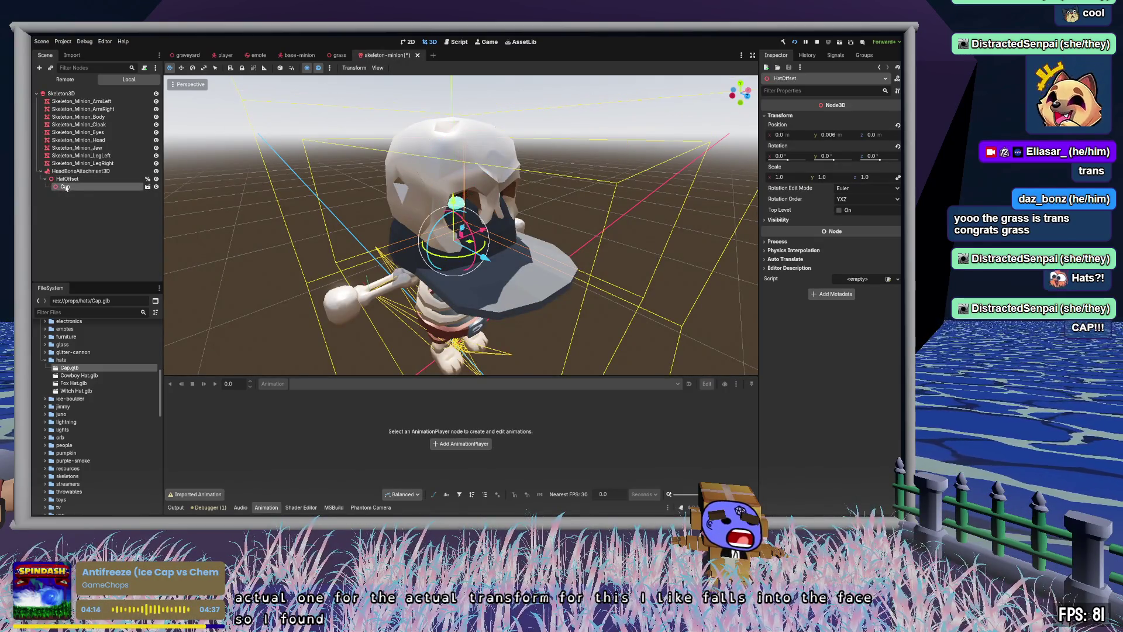
pyautogui.click(898, 125)
pyautogui.moveTo(526, 233); pyautogui.dragTo(424, 222)
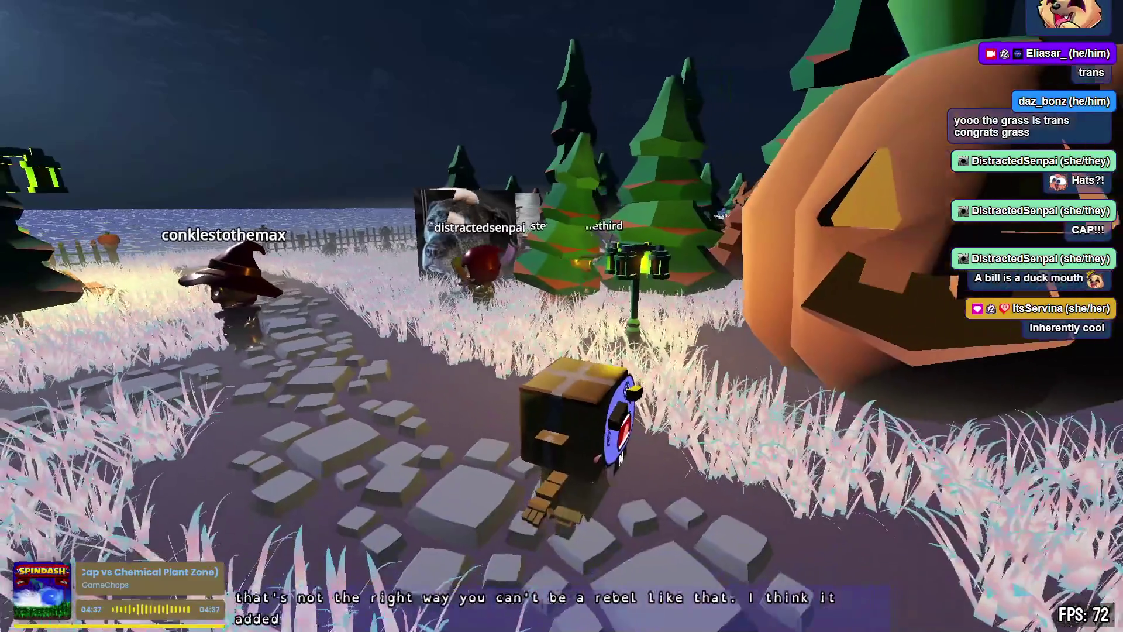
# Walk the avatar past the pumpkins and up the stone path to the capped skeleton players.
pyautogui.press('w')
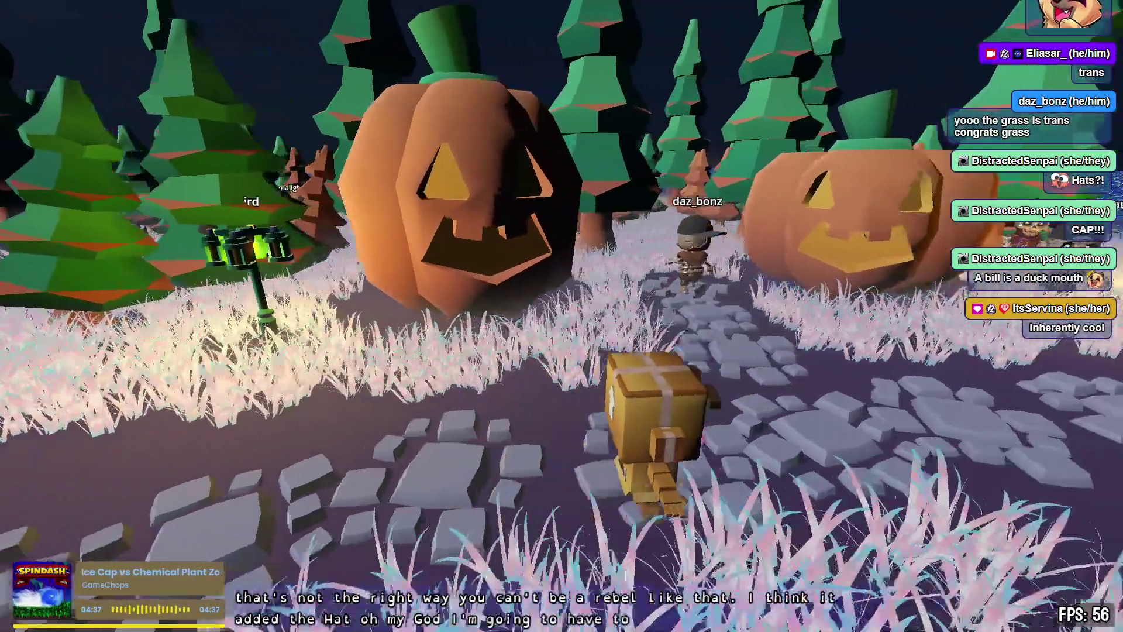
pyautogui.press('d')
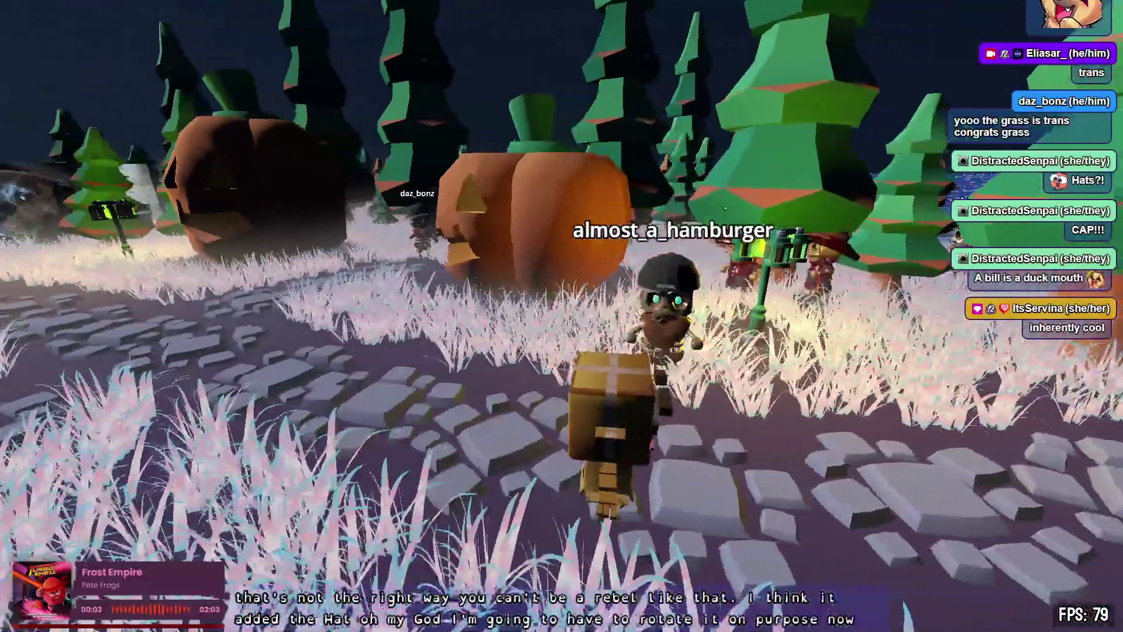
pyautogui.press('a')
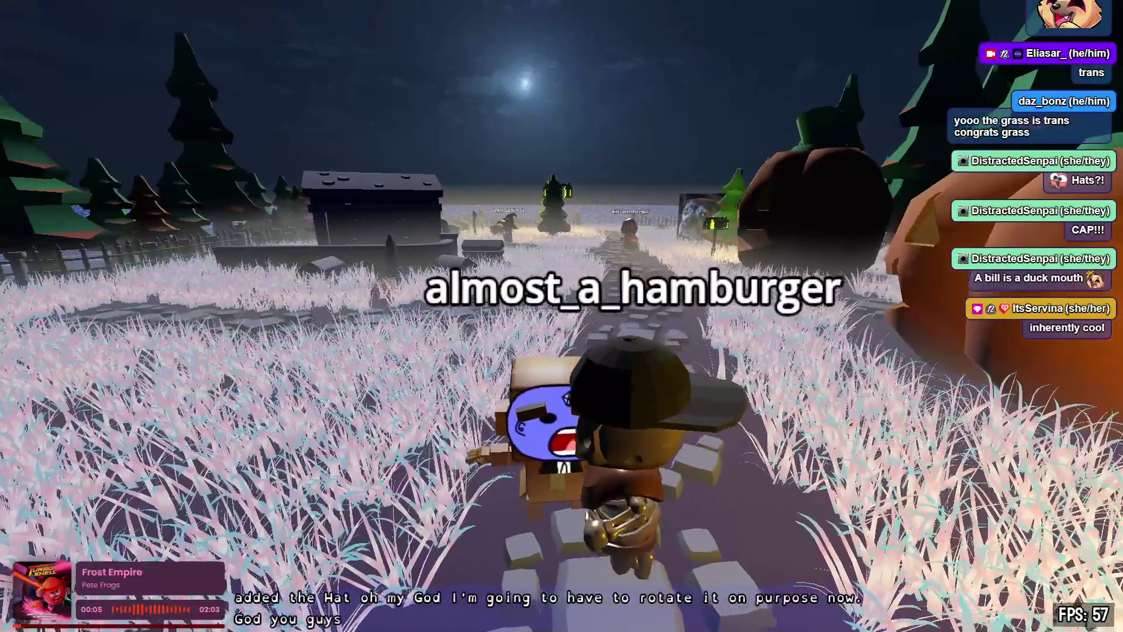
pyautogui.press('a')
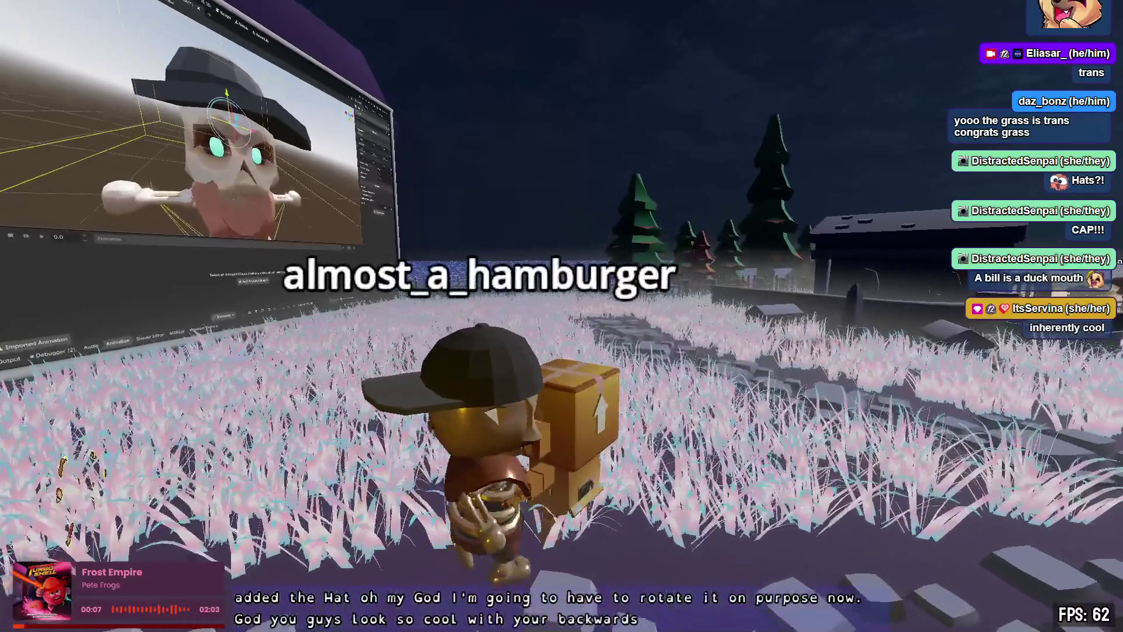
pyautogui.press('d')
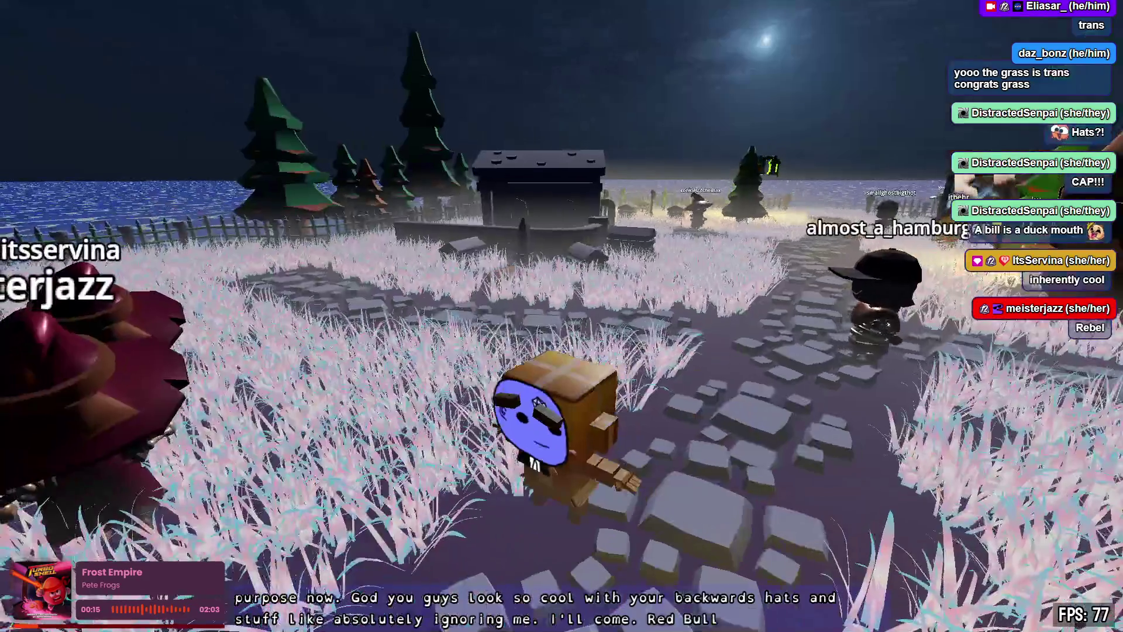
pyautogui.press('w')
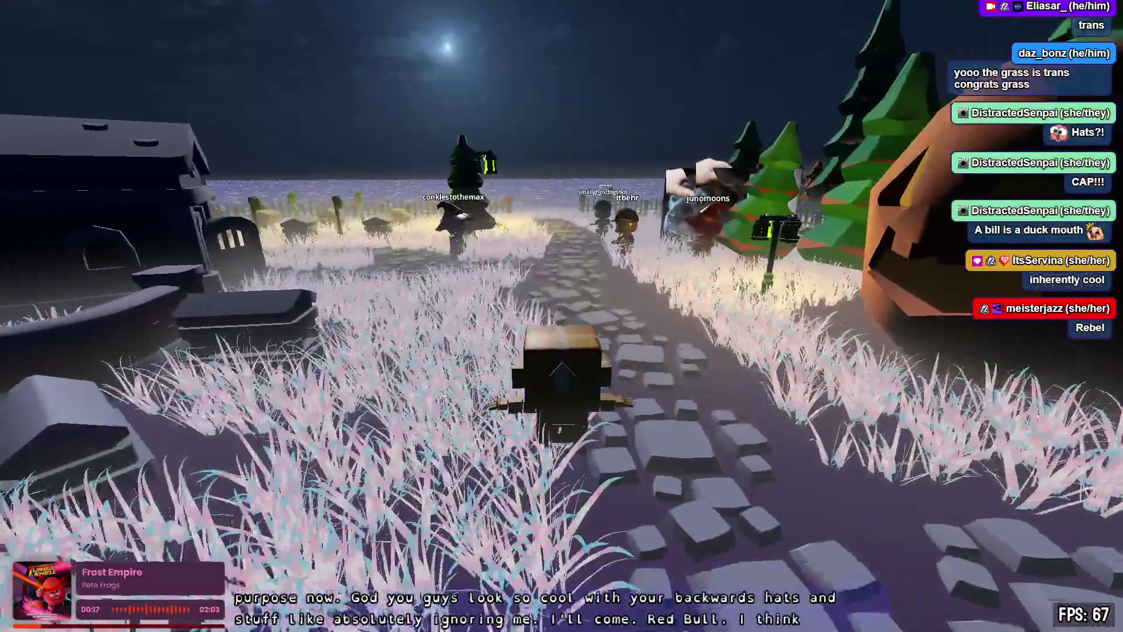
pyautogui.press('w')
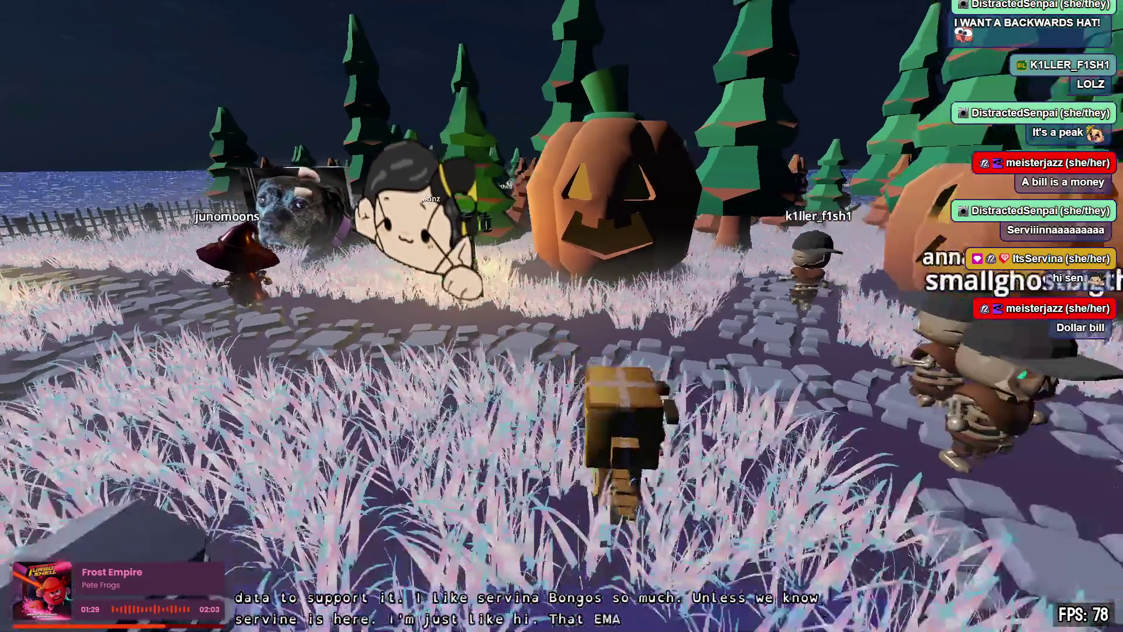
# Walk the avatar up the path and right across the grass onto a tomb.
pyautogui.press('w')
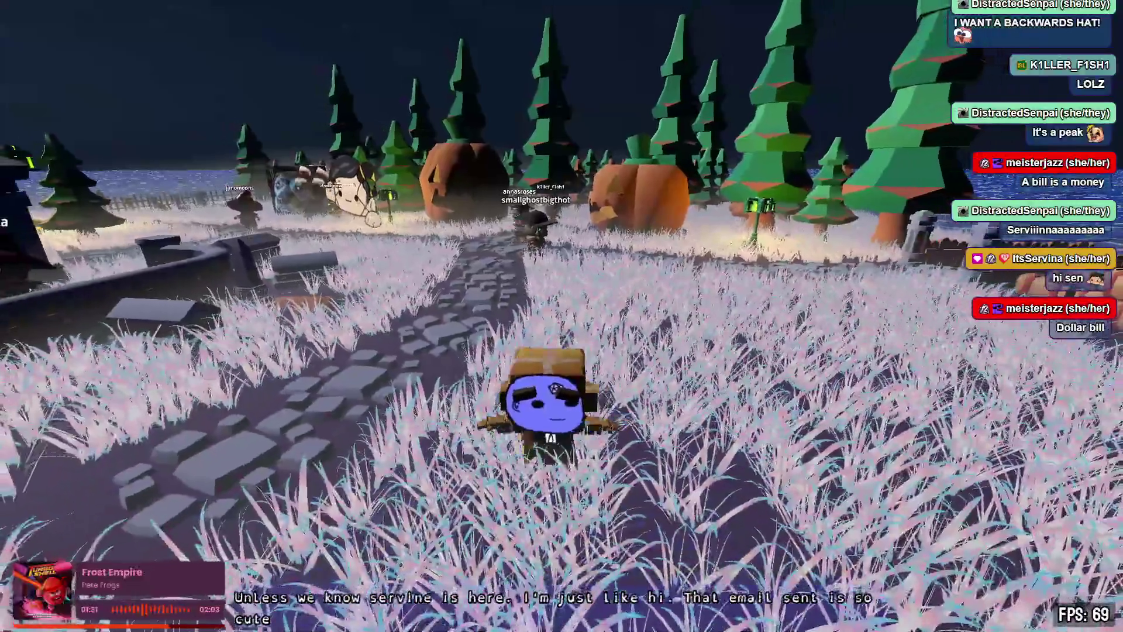
pyautogui.press('w')
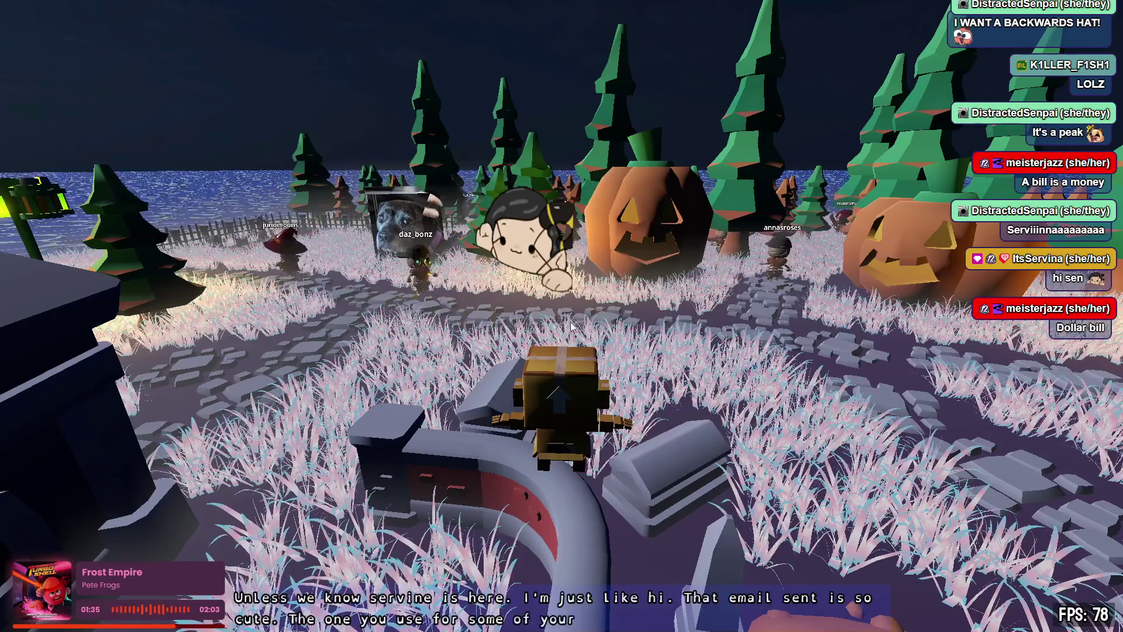
pyautogui.press('d')
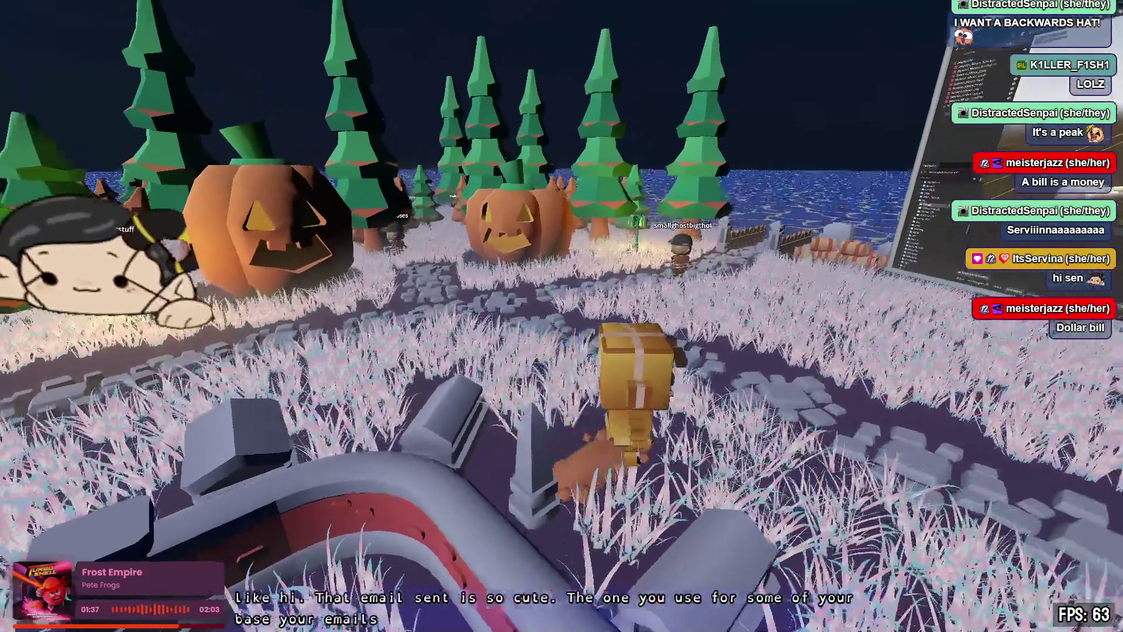
pyautogui.press('s')
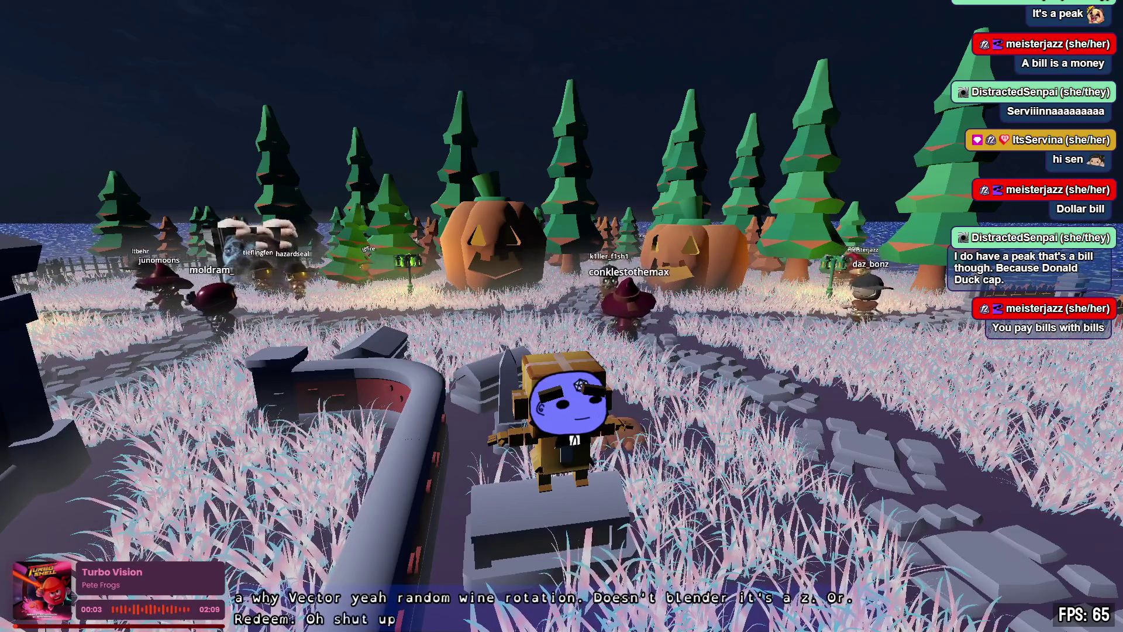
# Orbit the camera to reveal the mausoleum and steer the avatar along its wall.
pyautogui.moveTo(813, 451)
pyautogui.mouseDown()
pyautogui.moveTo(930, 451)
pyautogui.moveTo(871, 450)
pyautogui.mouseUp()
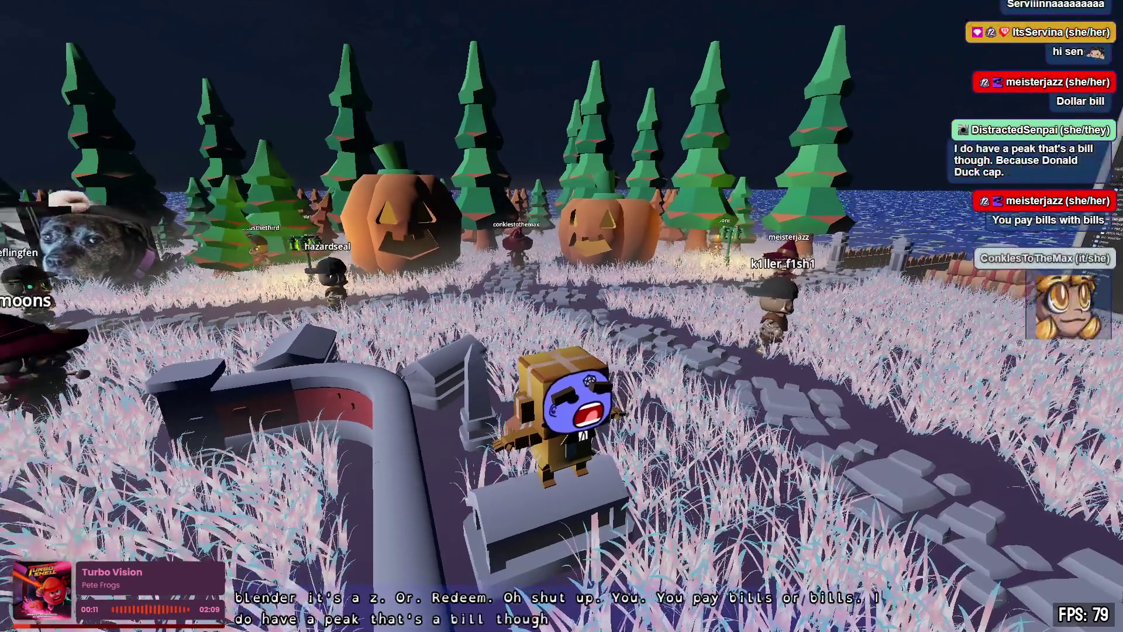
pyautogui.moveTo(561, 316); pyautogui.dragTo(374, 316)
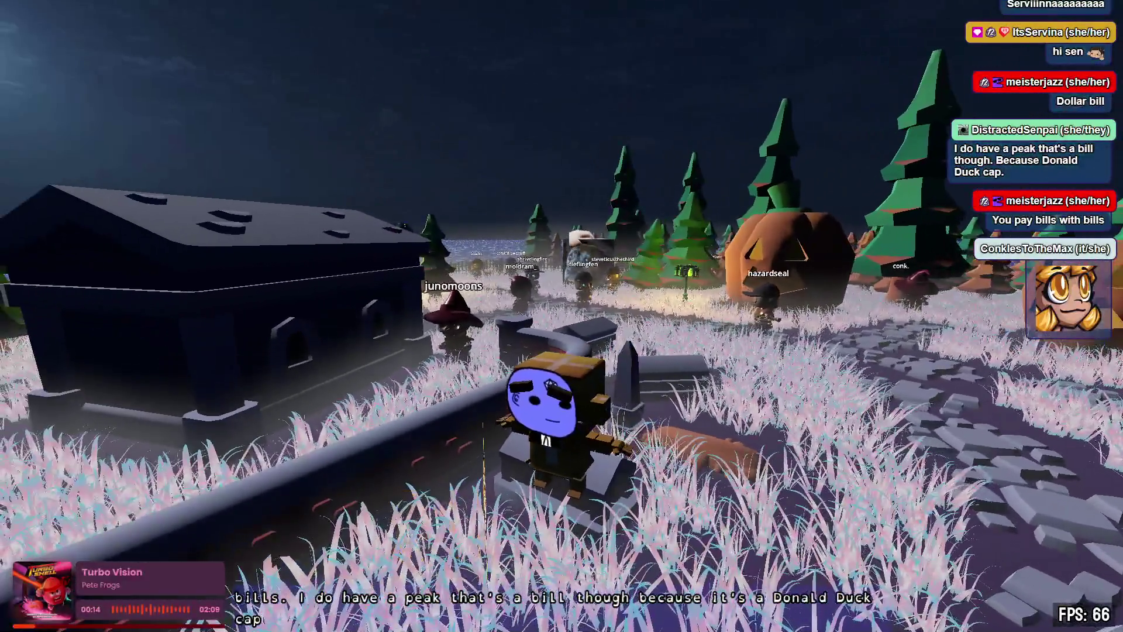
pyautogui.moveTo(561, 316); pyautogui.dragTo(690, 316)
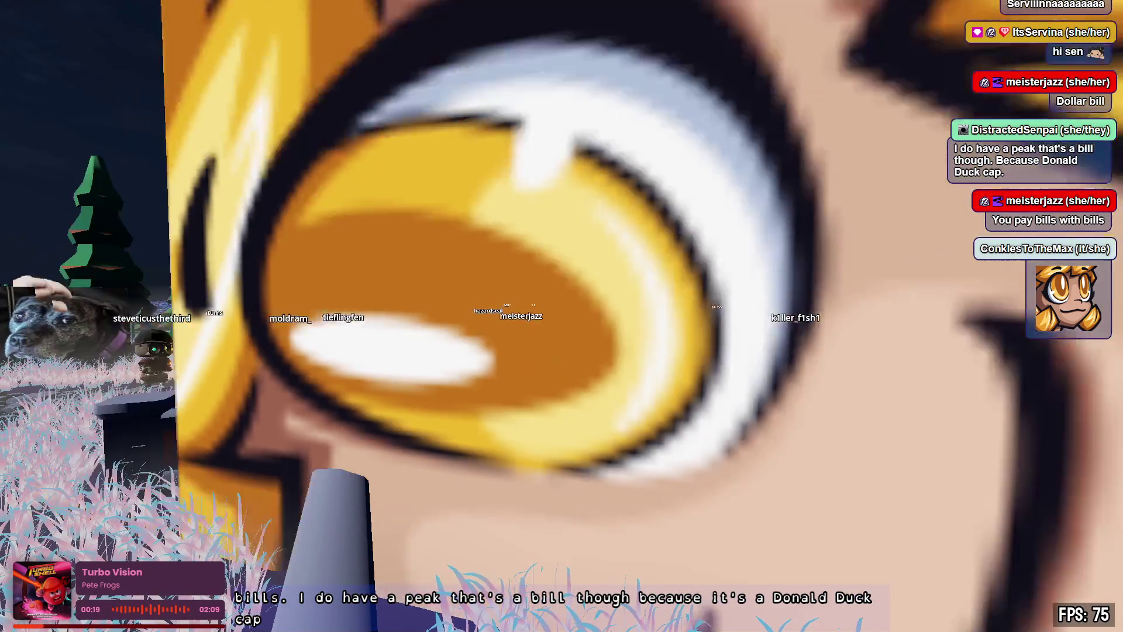
pyautogui.press('s')
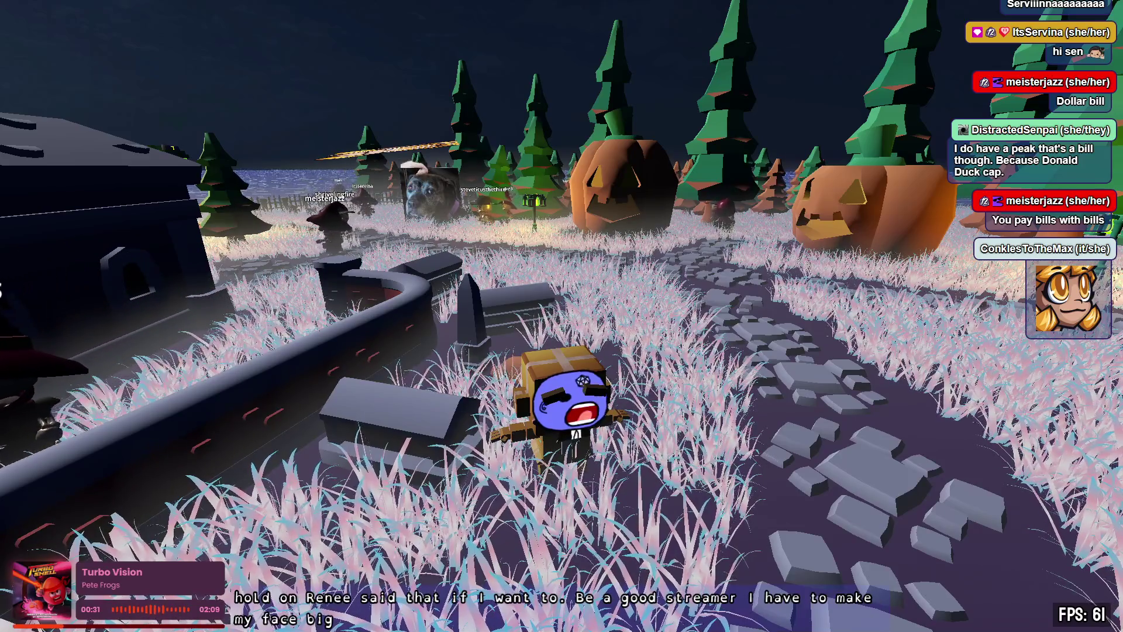
pyautogui.press('Left')
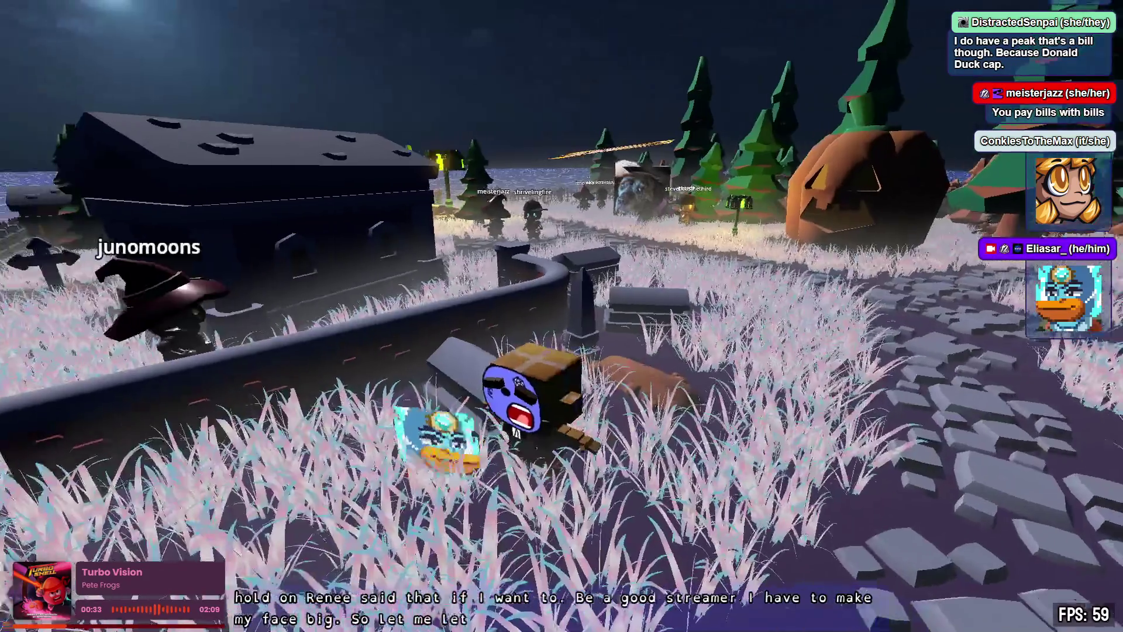
pyautogui.press('Up')
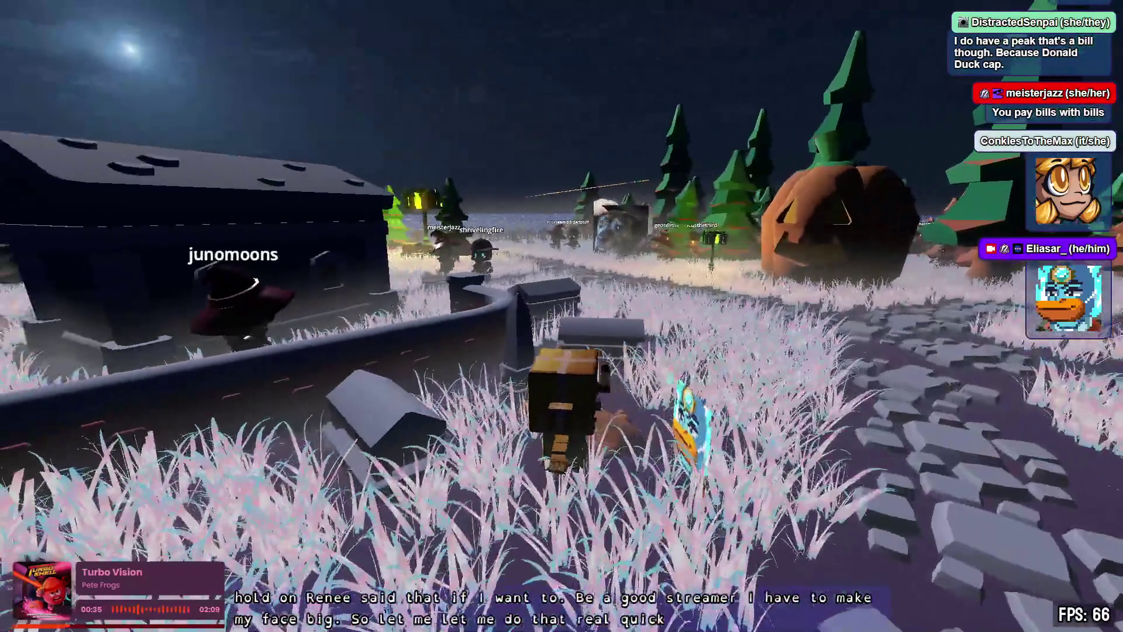
# Enlarge the player's face image with F and turn the camera to view it head-on.
pyautogui.press('f')
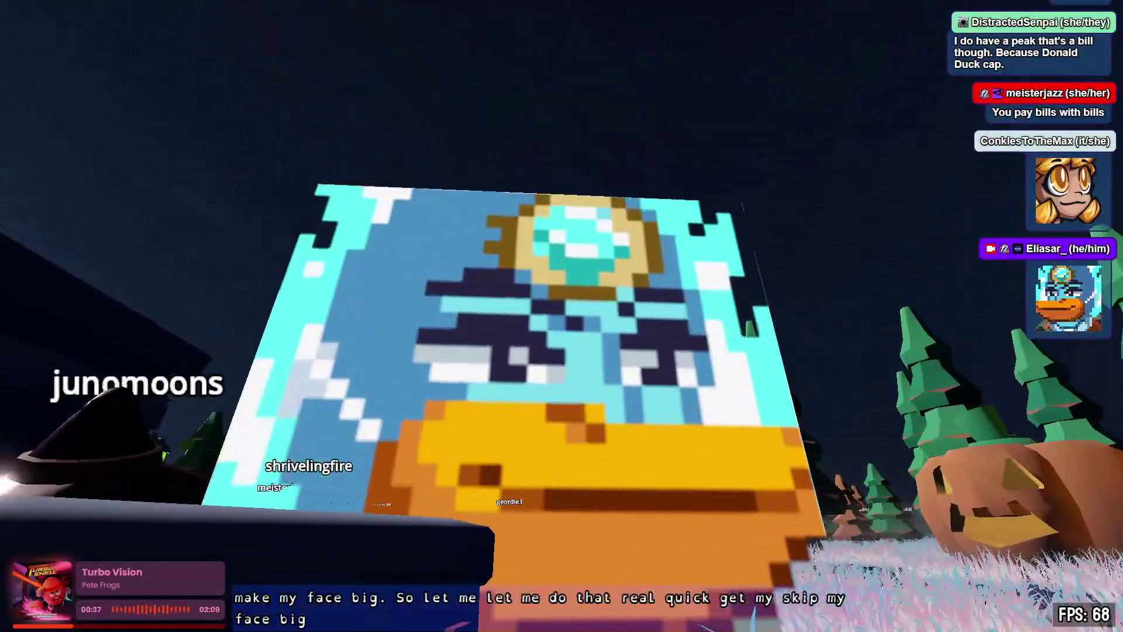
pyautogui.press('Down')
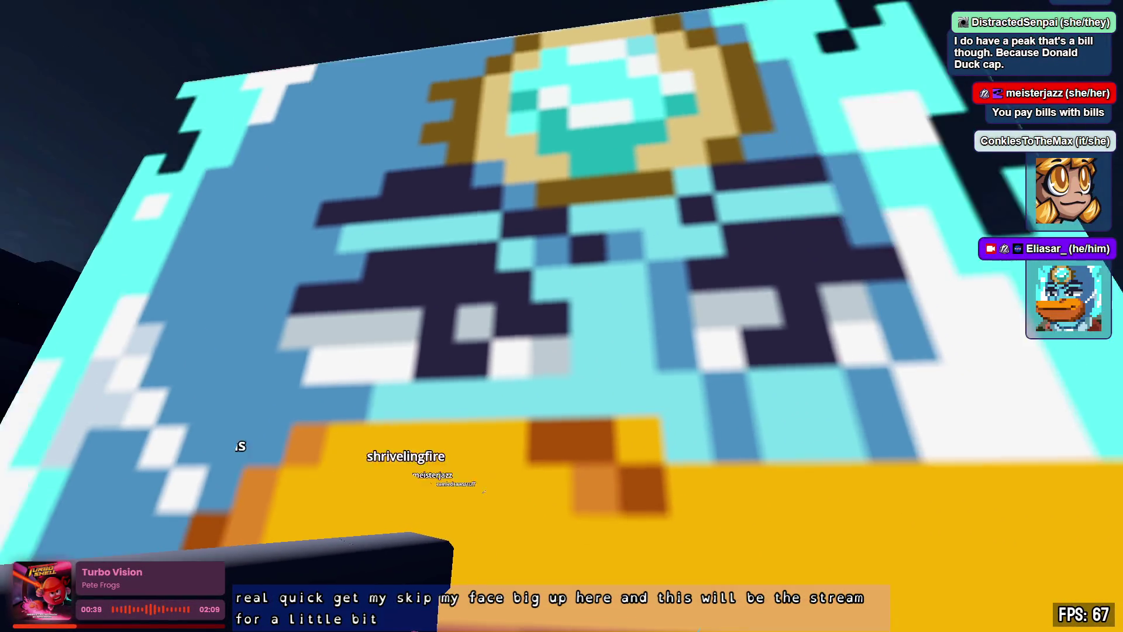
pyautogui.press('Up')
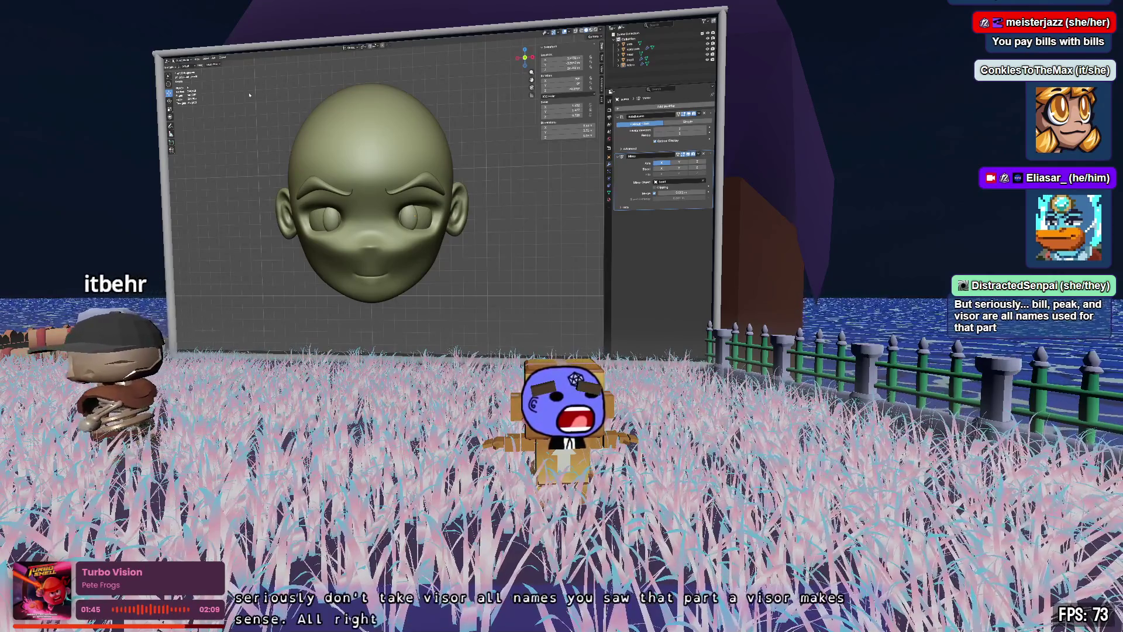
# Position the avatar facing the Blender screen, then extend the right eyebrow to match the left.
pyautogui.press('d')
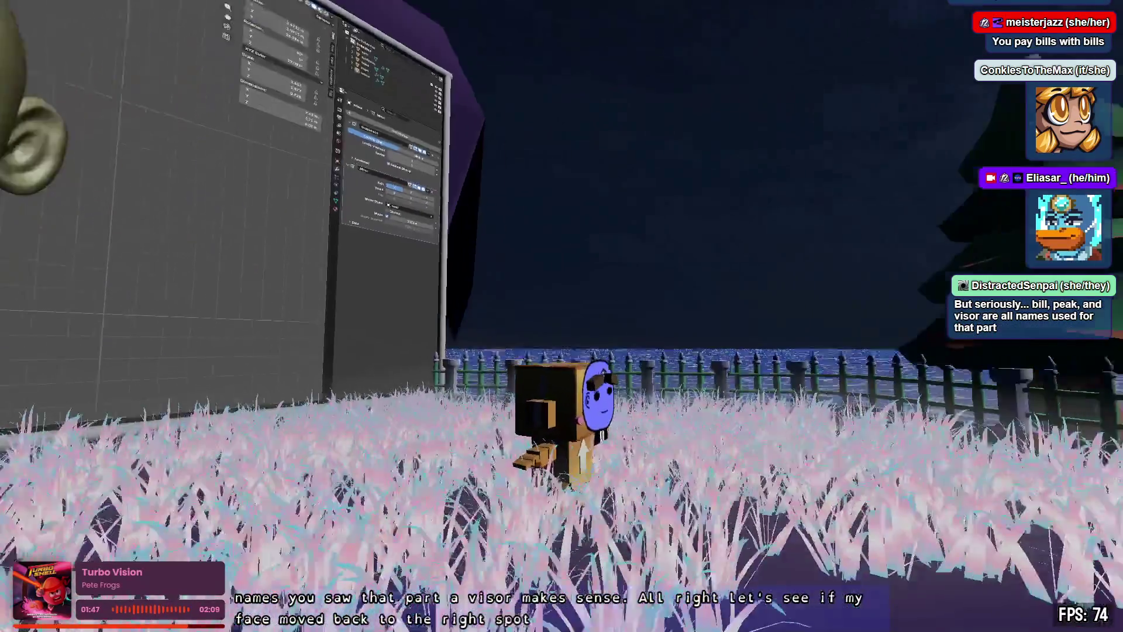
pyautogui.press('a')
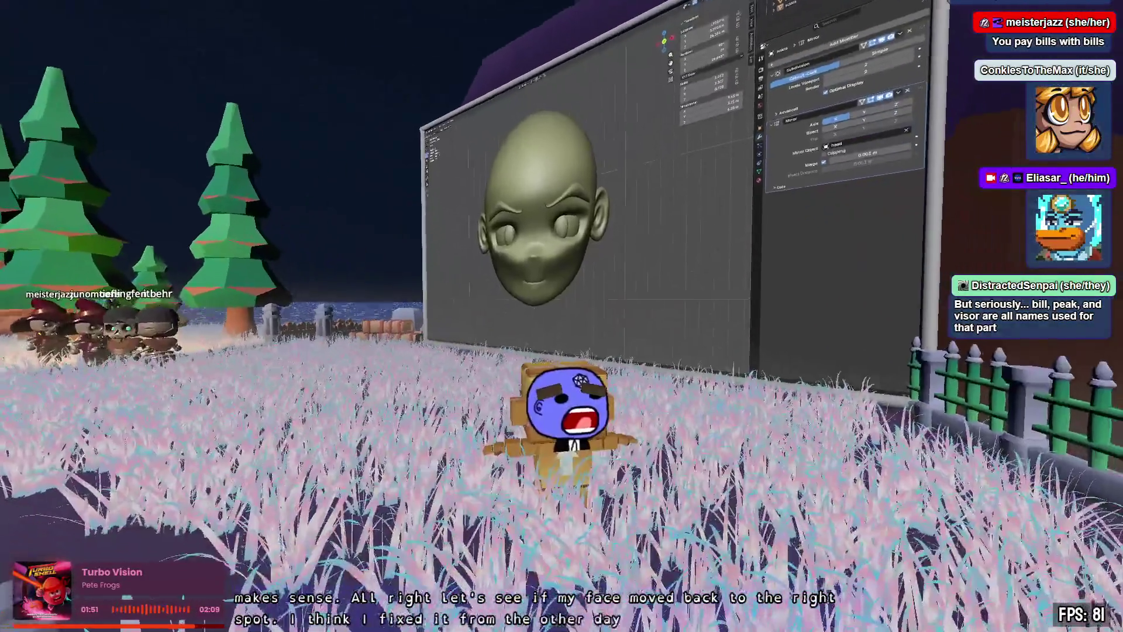
pyautogui.press('w')
pyautogui.press('w')
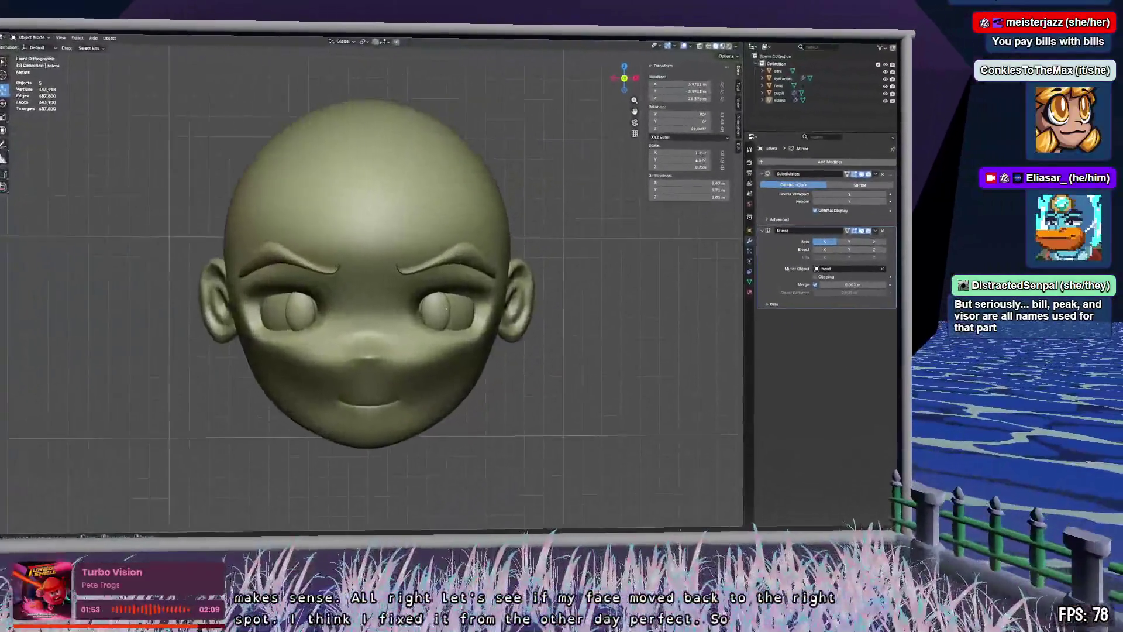
pyautogui.press('d')
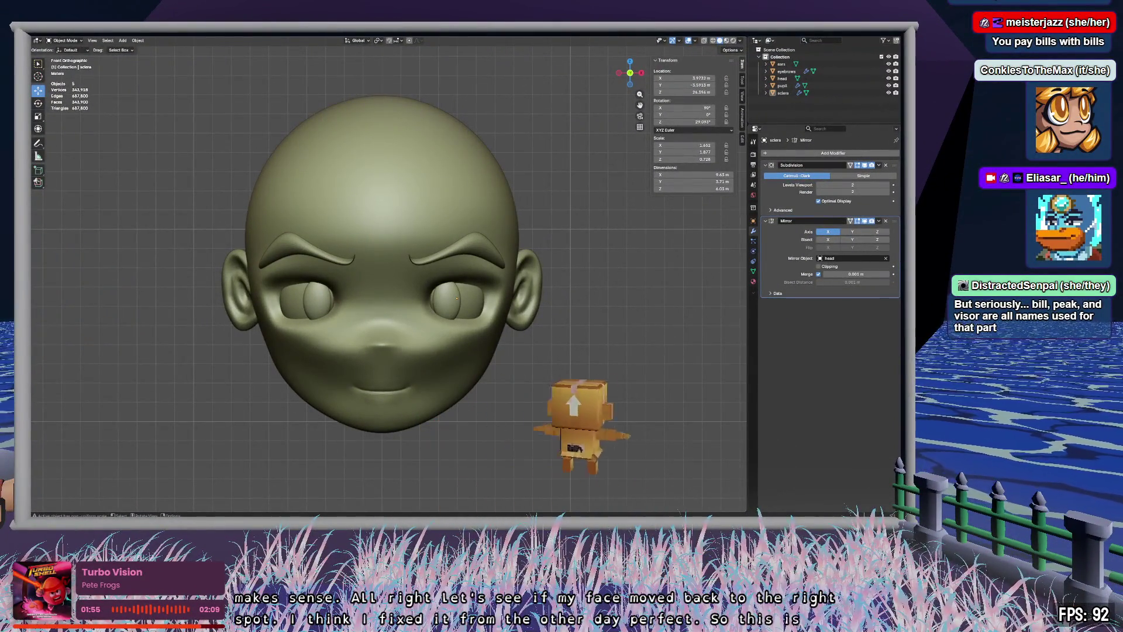
pyautogui.press('a')
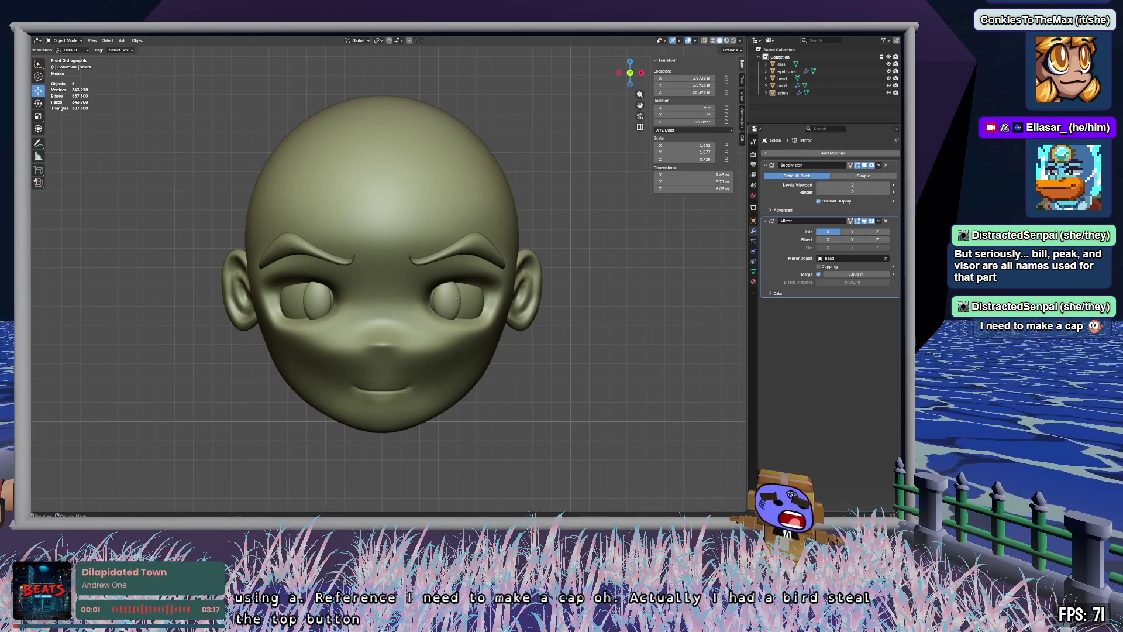
pyautogui.hotkey('ctrl', 'z')
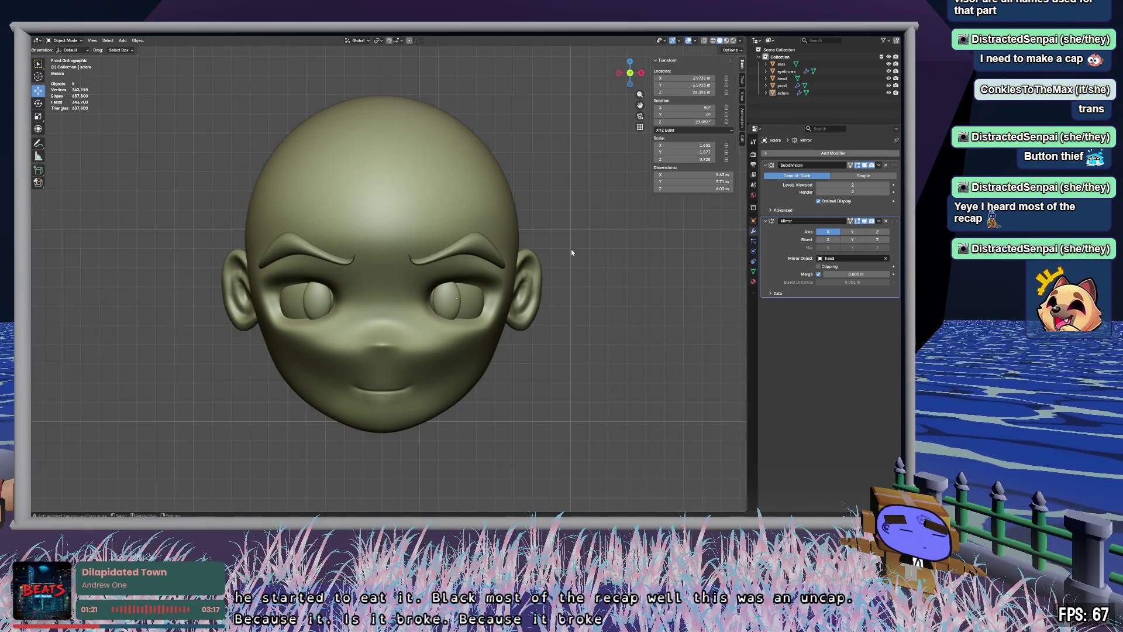
pyautogui.moveTo(571, 252)
pyautogui.mouseDown()
pyautogui.moveTo(553, 257)
pyautogui.moveTo(563, 247)
pyautogui.moveTo(526, 240)
pyautogui.moveTo(488, 254)
pyautogui.moveTo(563, 254)
pyautogui.moveTo(617, 272)
pyautogui.moveTo(609, 283)
pyautogui.moveTo(567, 261)
pyautogui.moveTo(543, 270)
pyautogui.mouseUp()
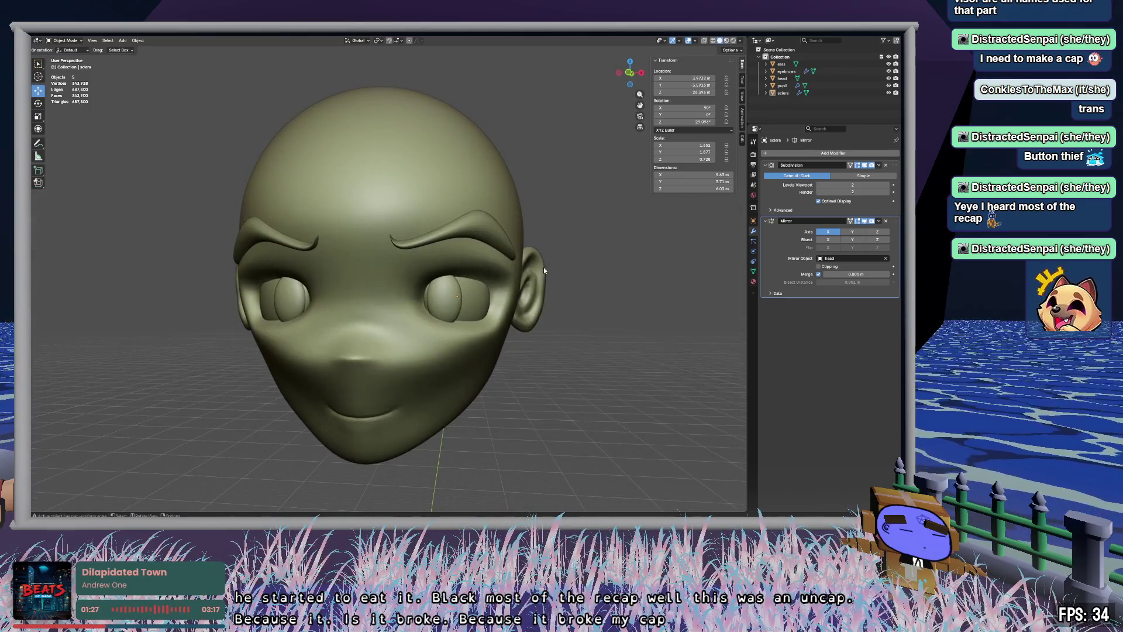
pyautogui.moveTo(407, 281)
pyautogui.mouseDown()
pyautogui.moveTo(467, 279)
pyautogui.moveTo(376, 270)
pyautogui.moveTo(405, 274)
pyautogui.mouseUp()
pyautogui.moveTo(605, 302)
pyautogui.mouseDown()
pyautogui.moveTo(573, 311)
pyautogui.moveTo(599, 296)
pyautogui.moveTo(611, 257)
pyautogui.moveTo(514, 284)
pyautogui.moveTo(509, 272)
pyautogui.moveTo(535, 248)
pyautogui.moveTo(456, 271)
pyautogui.moveTo(457, 261)
pyautogui.mouseUp()
pyautogui.scroll(-5, 498, 280)
pyautogui.scroll(4, 458, 310)
pyautogui.moveTo(458, 310)
pyautogui.mouseDown()
pyautogui.moveTo(481, 231)
pyautogui.moveTo(509, 260)
pyautogui.moveTo(445, 254)
pyautogui.moveTo(596, 264)
pyautogui.moveTo(577, 275)
pyautogui.moveTo(510, 271)
pyautogui.mouseUp()
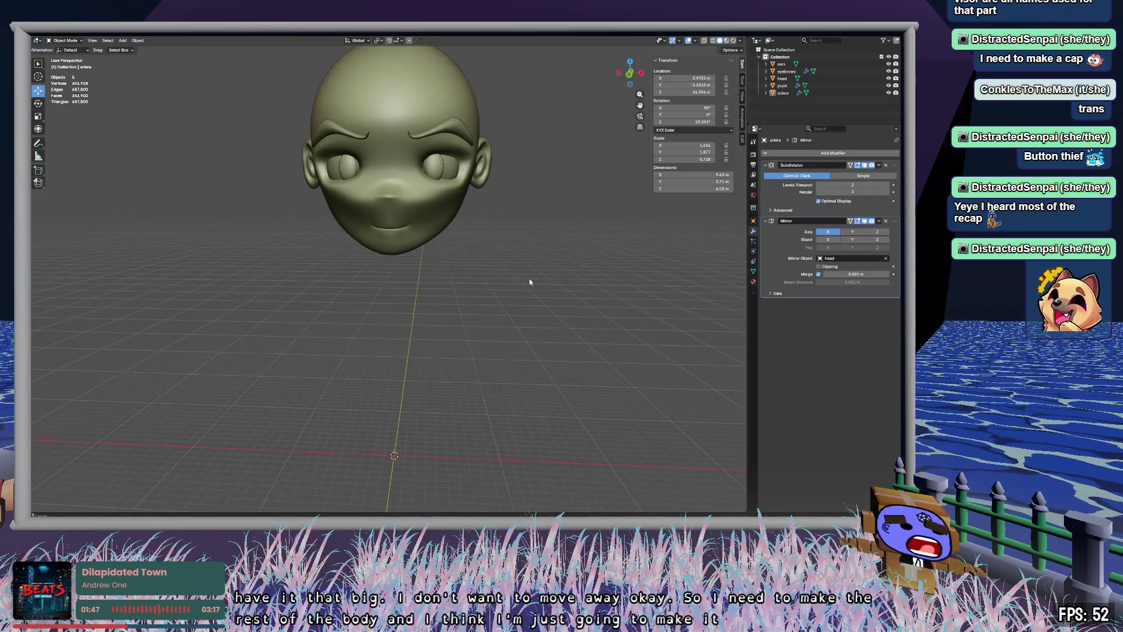
pyautogui.click(627, 76)
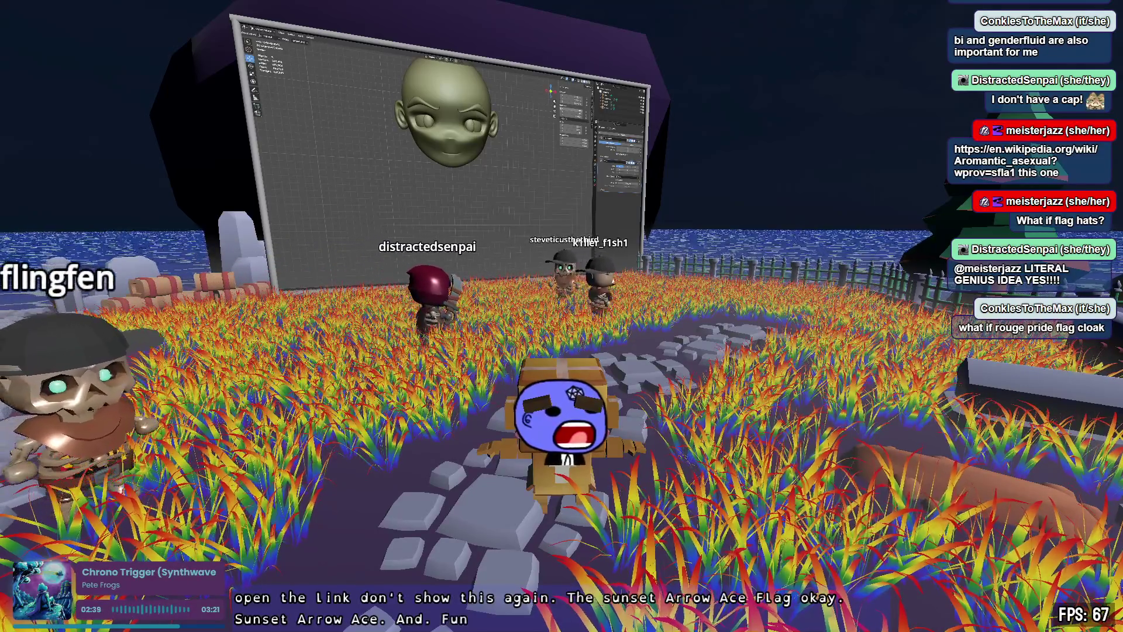
# Walk the avatar along the stone path past the other players to face the in-world screen.
pyautogui.press('w')
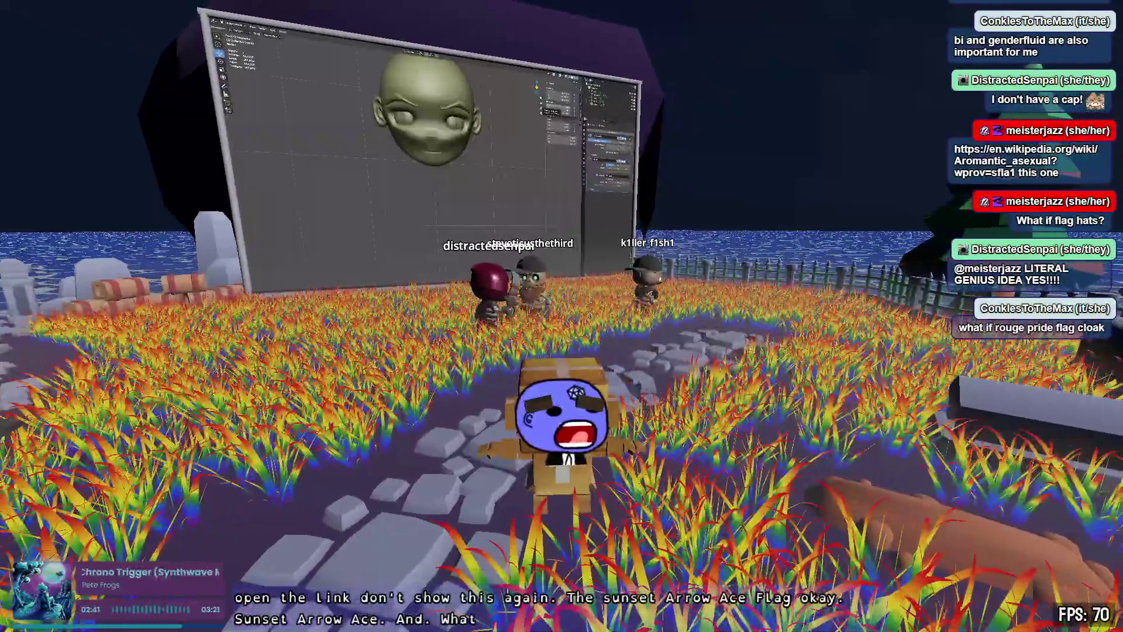
pyautogui.press('w')
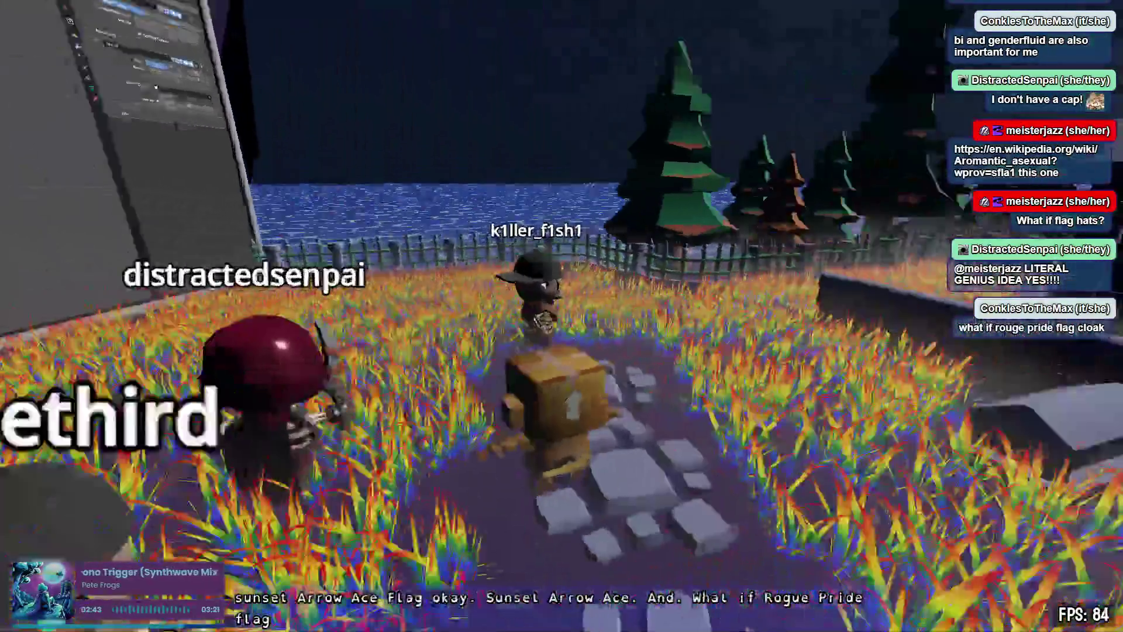
pyautogui.press('s')
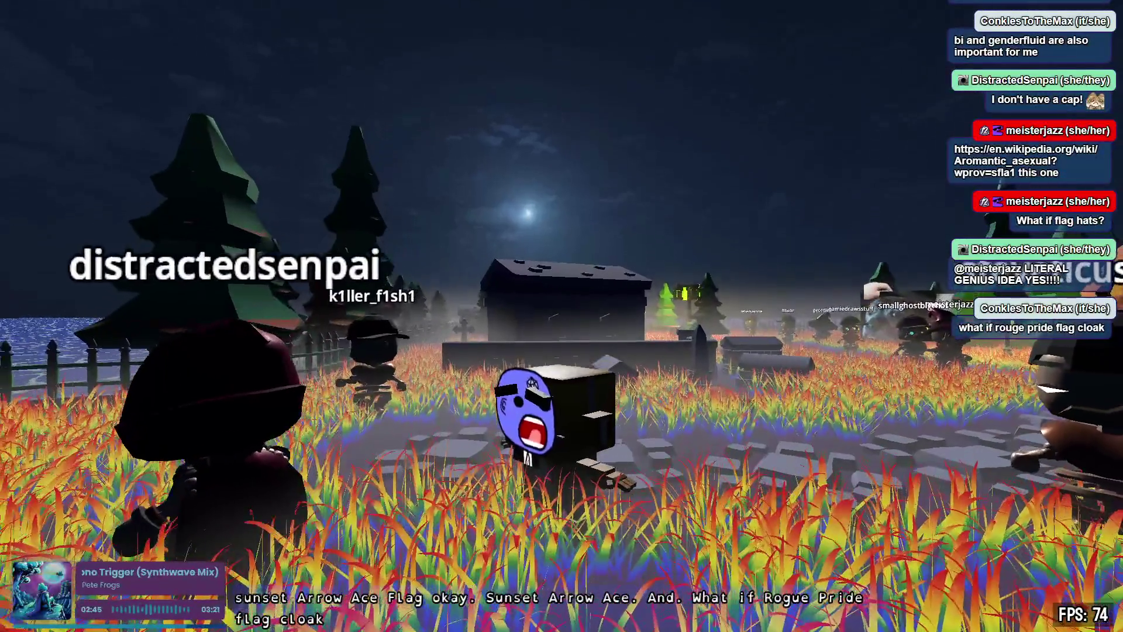
pyautogui.press('w')
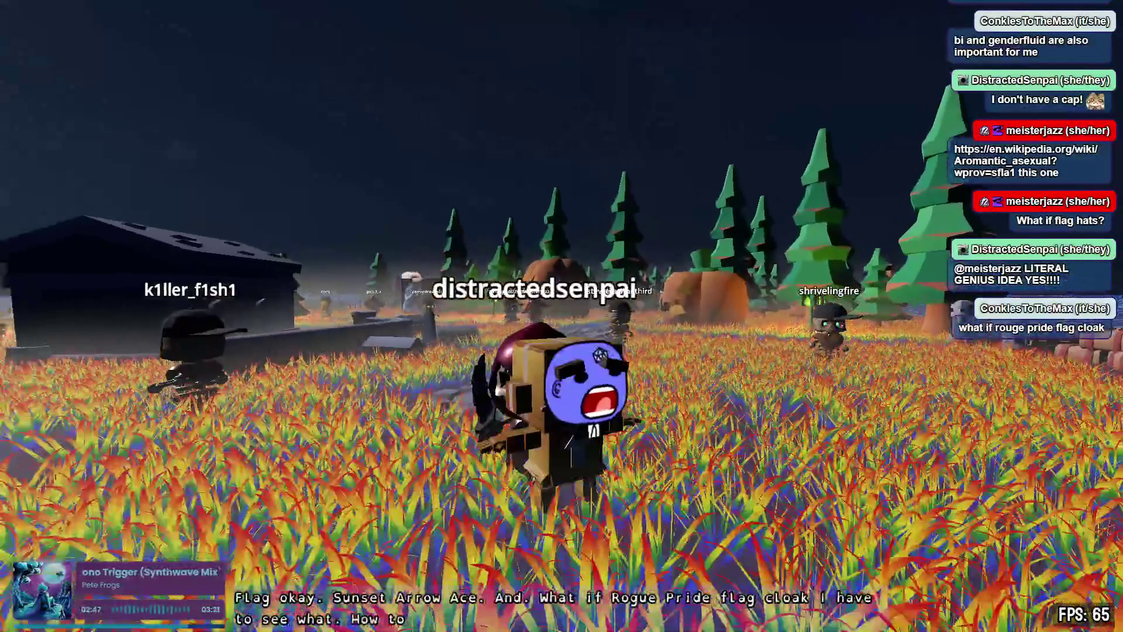
pyautogui.press('d')
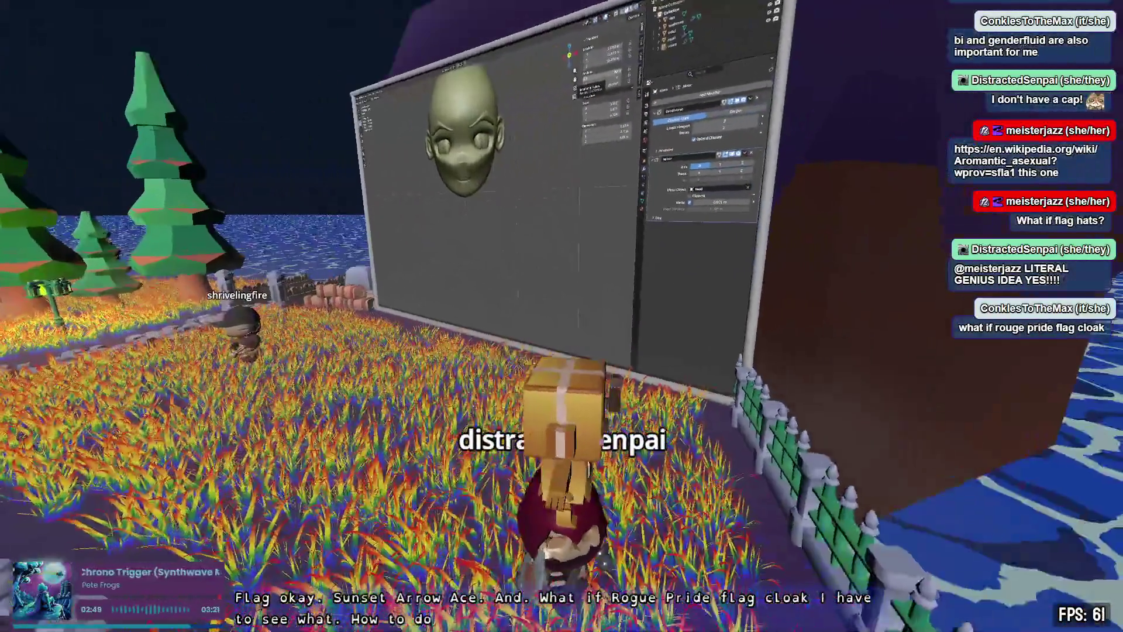
pyautogui.press('d')
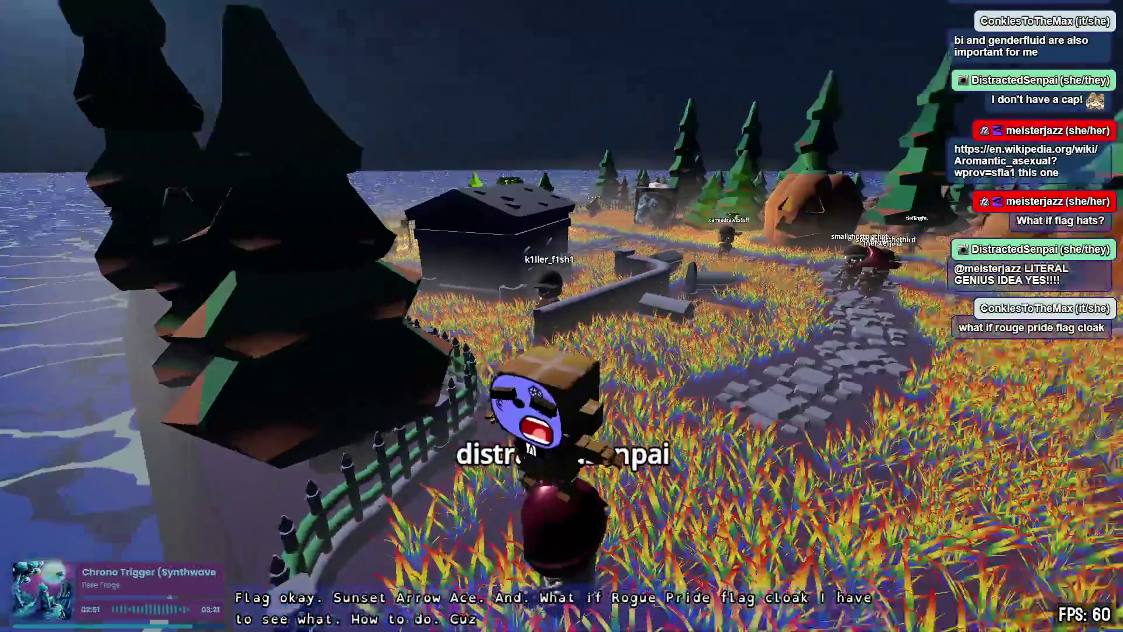
pyautogui.press('d')
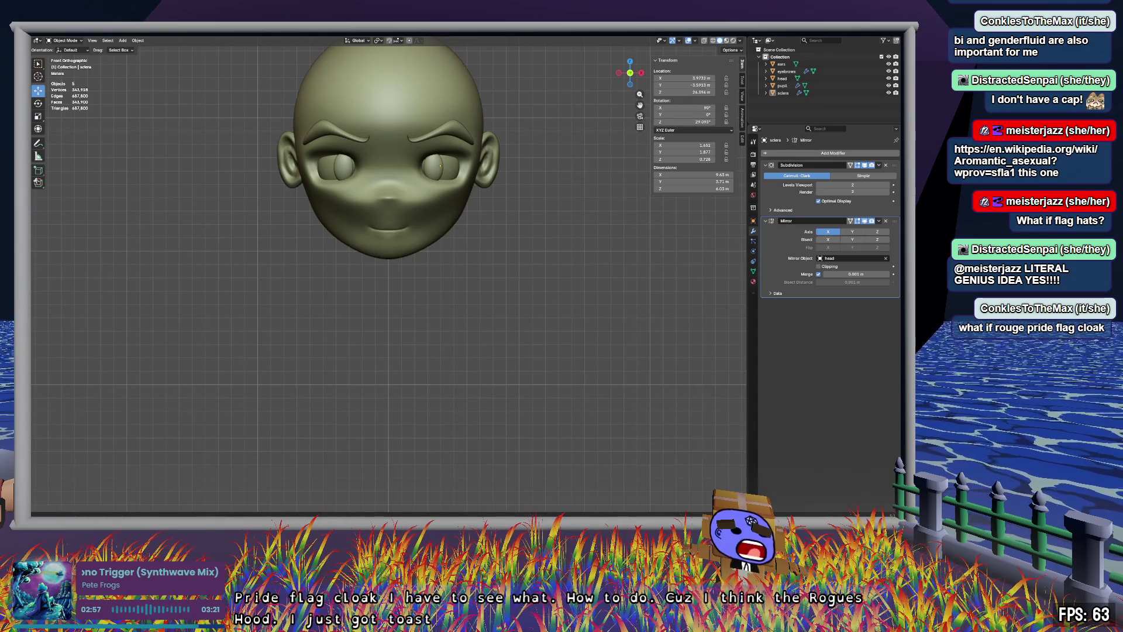
# Save the skeleton minion scene and inspect the Skeleton Rogue texture in the skeletons props folder.
pyautogui.hotkey('ctrl', 's')
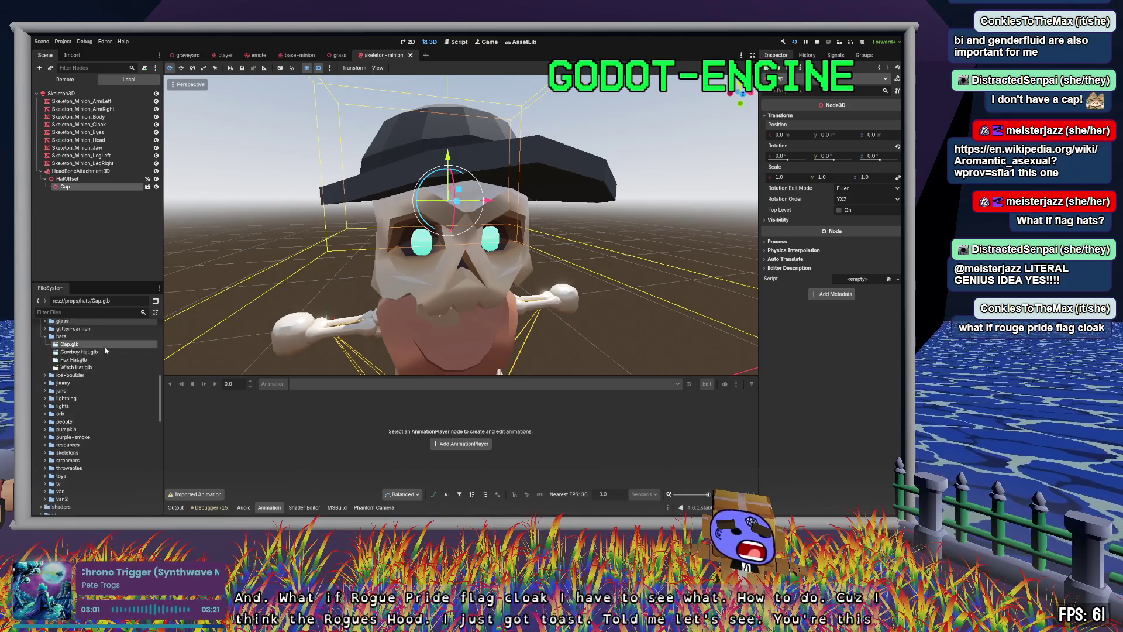
pyautogui.scroll(-5, 104, 347)
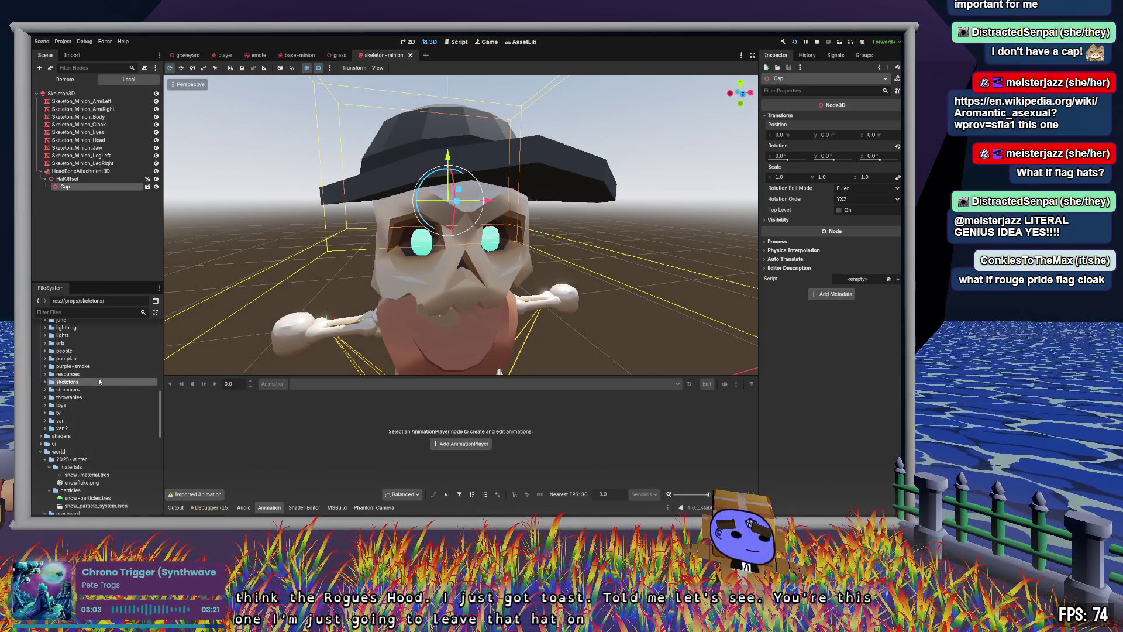
pyautogui.doubleClick(98, 380)
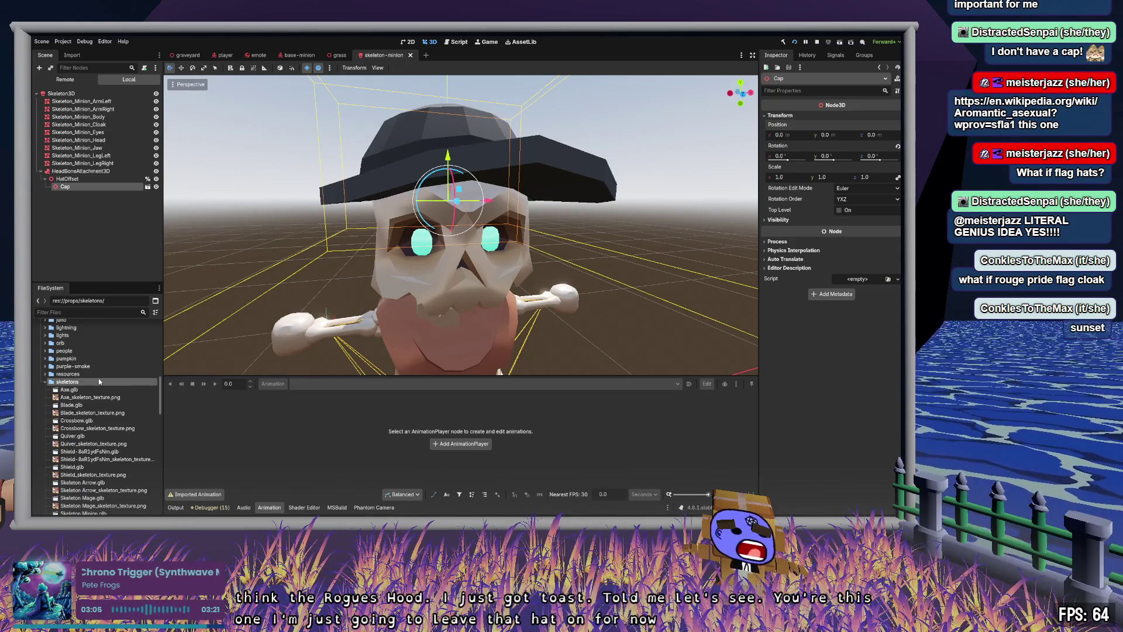
pyautogui.scroll(-5, 99, 382)
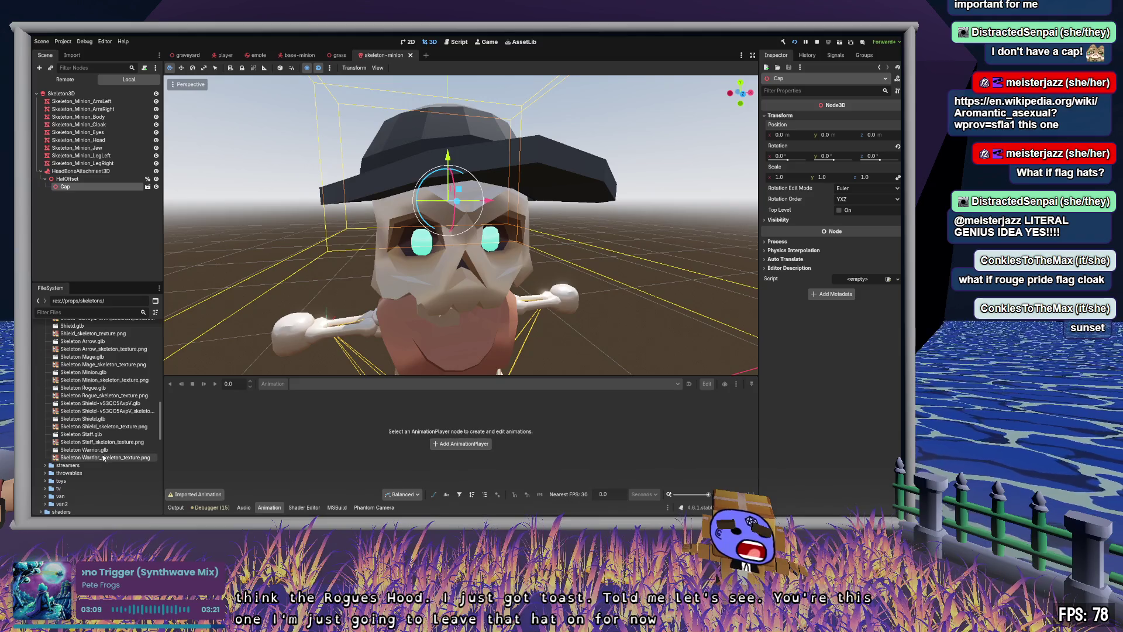
pyautogui.click(114, 396)
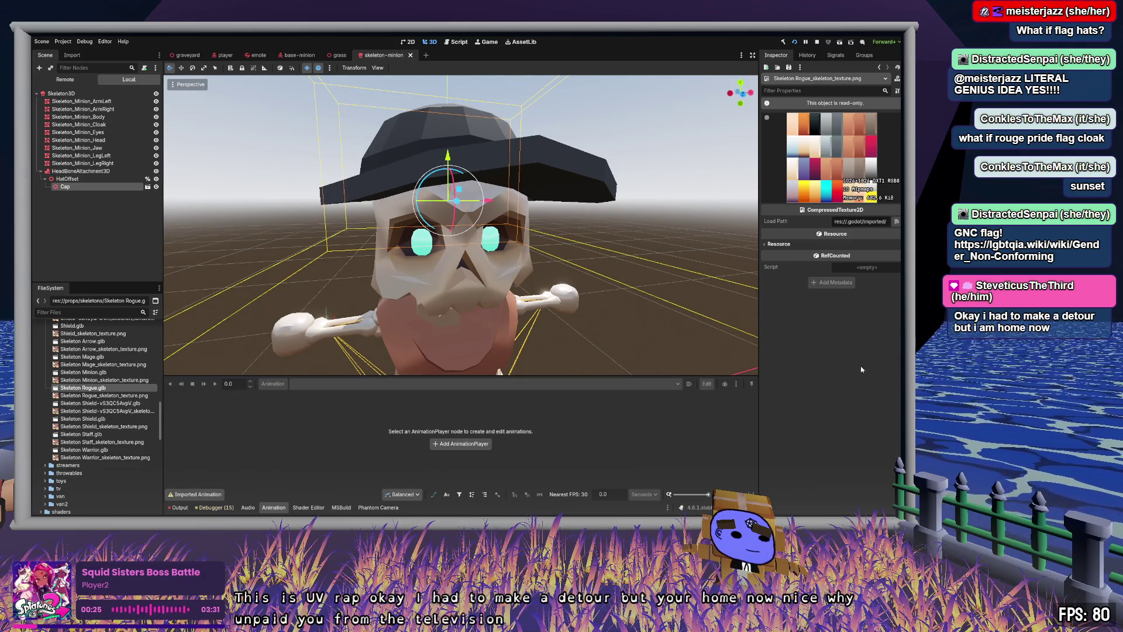
# Deselect Cap and collapse the skeletons and props folders in the FileSystem dock.
pyautogui.click(96, 263)
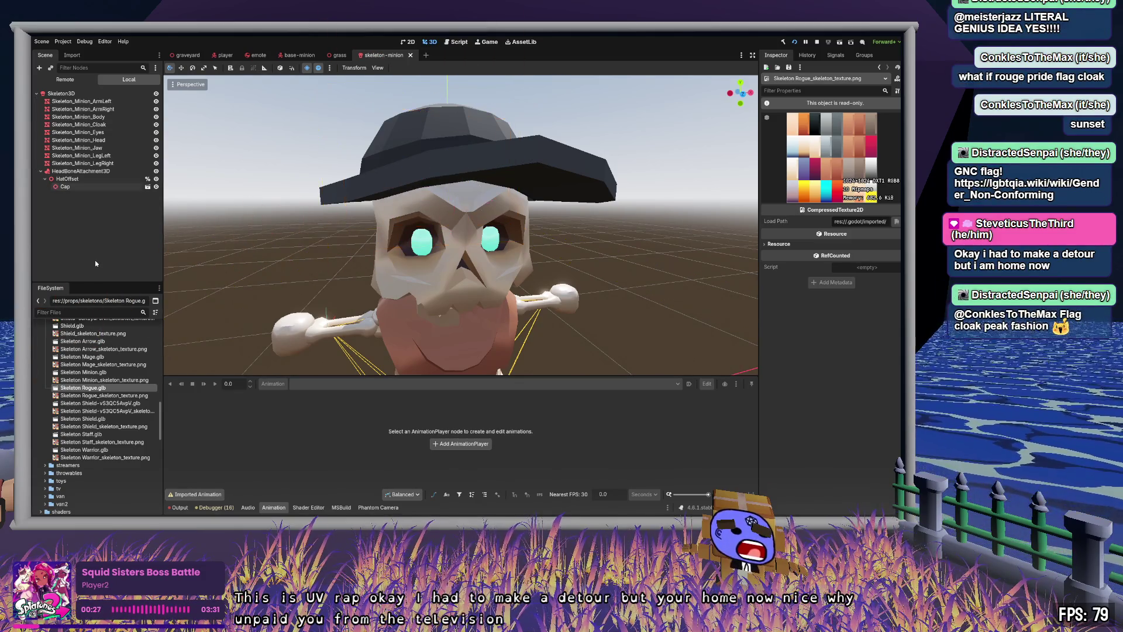
pyautogui.scroll(5, 119, 419)
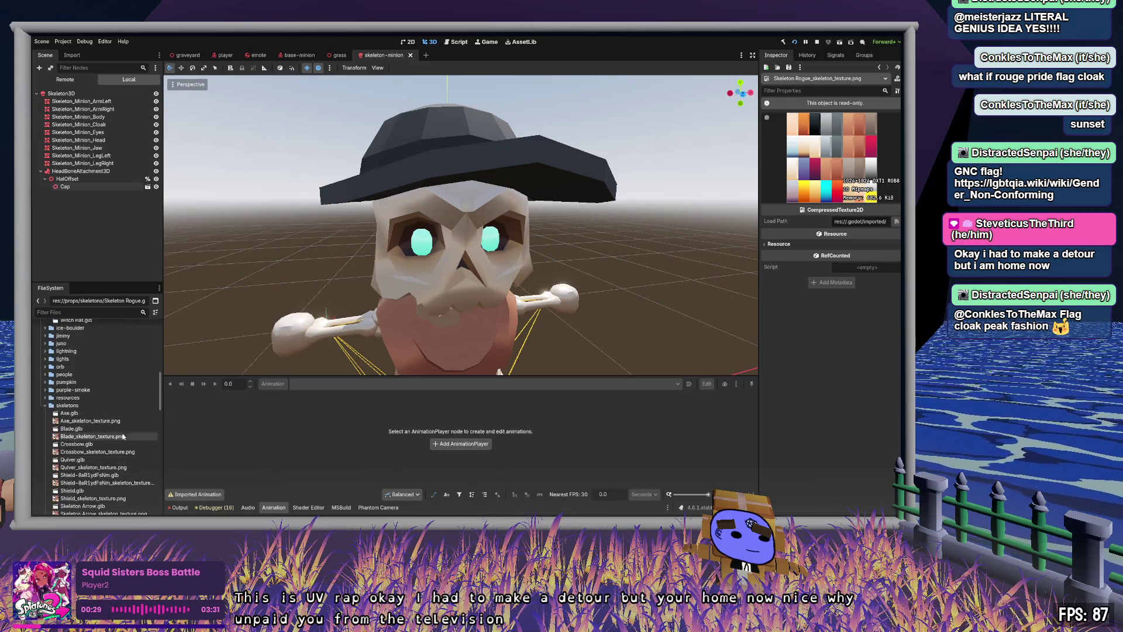
pyautogui.doubleClick(67, 406)
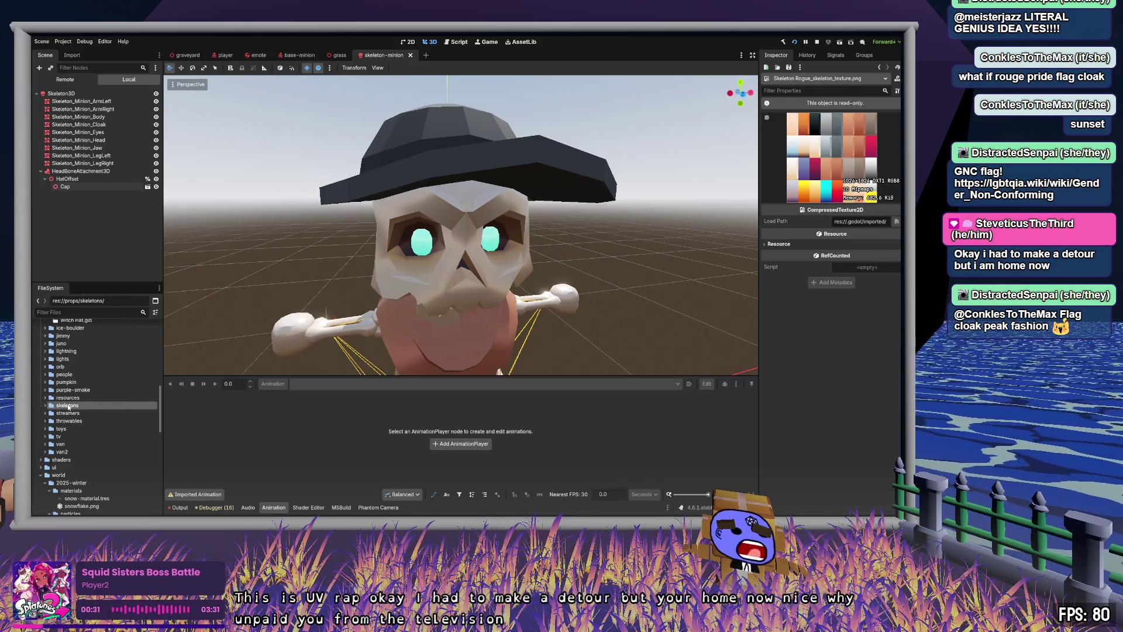
pyautogui.scroll(5, 64, 415)
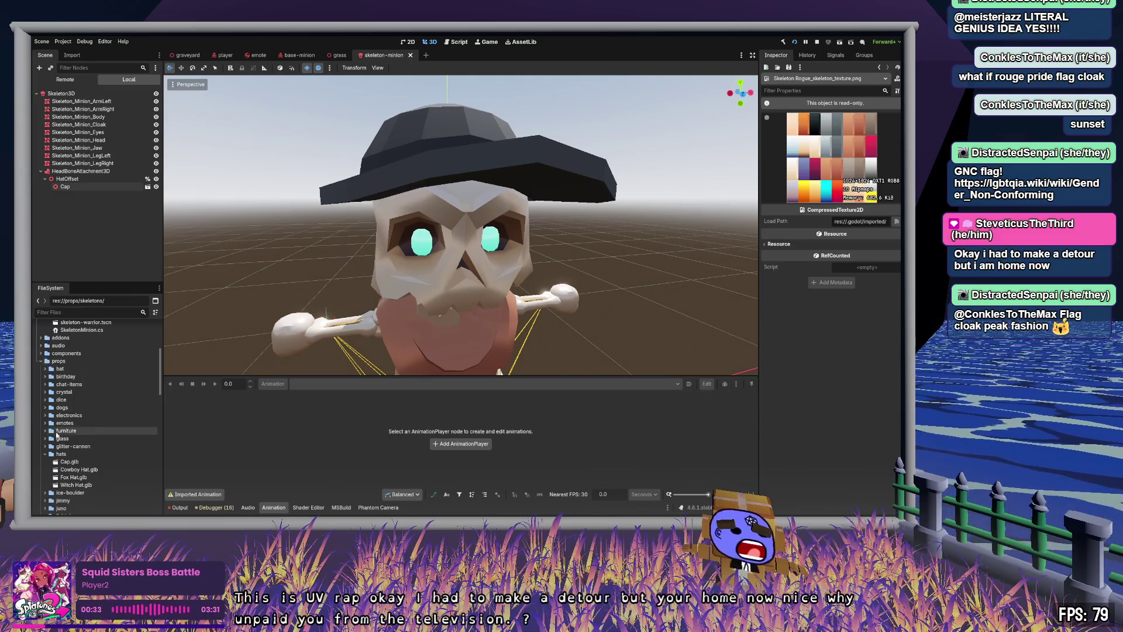
pyautogui.scroll(2, 92, 401)
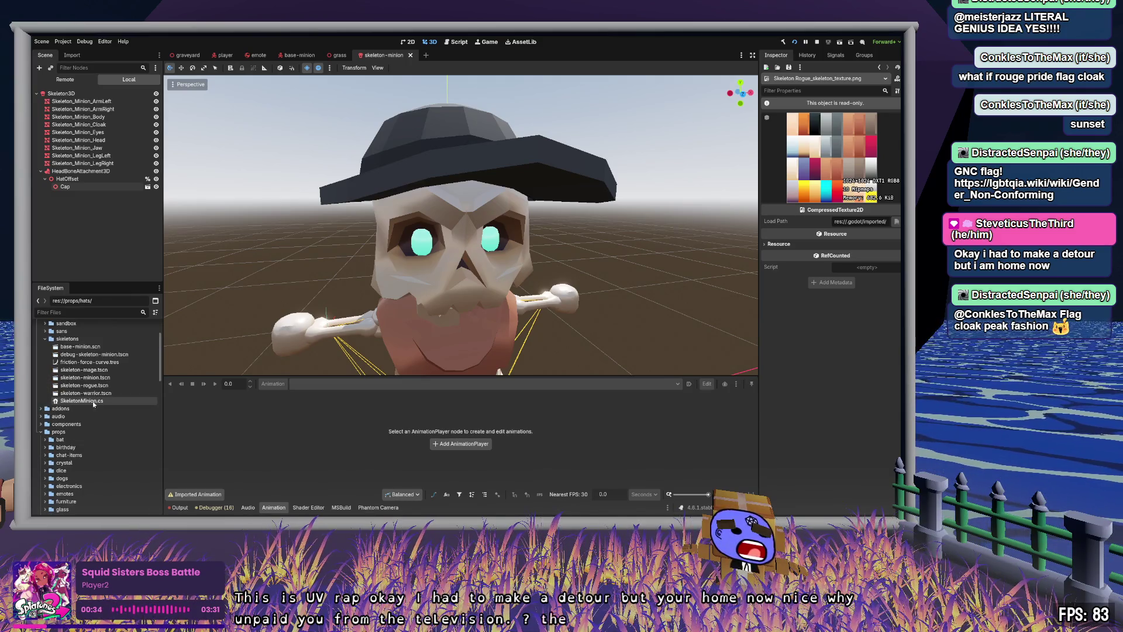
pyautogui.doubleClick(76, 431)
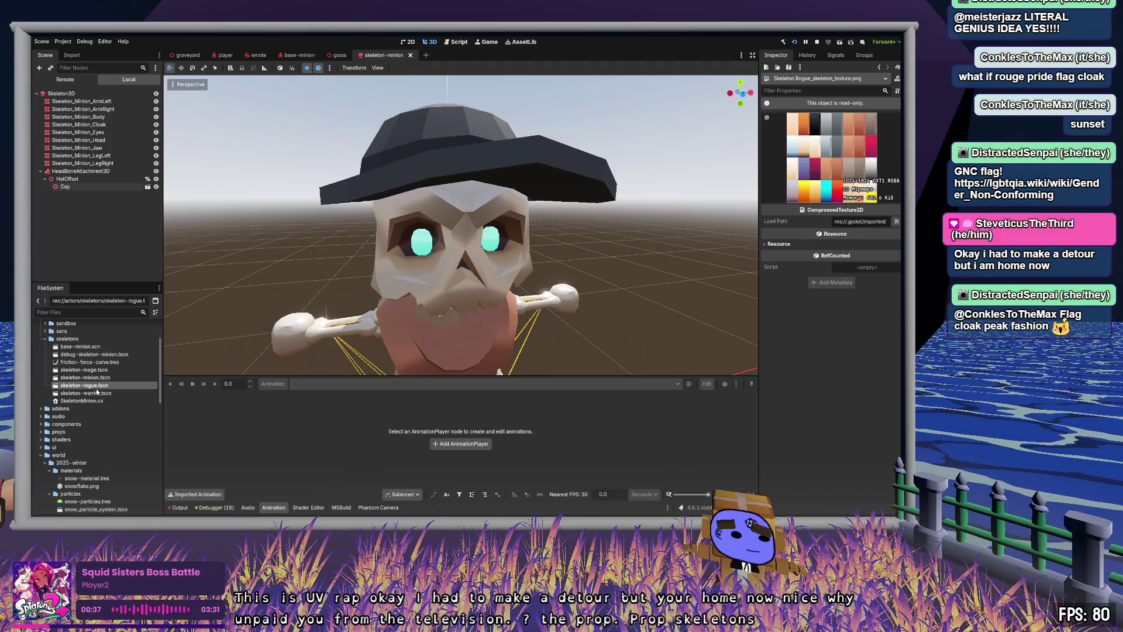
pyautogui.scroll(-5, 484, 221)
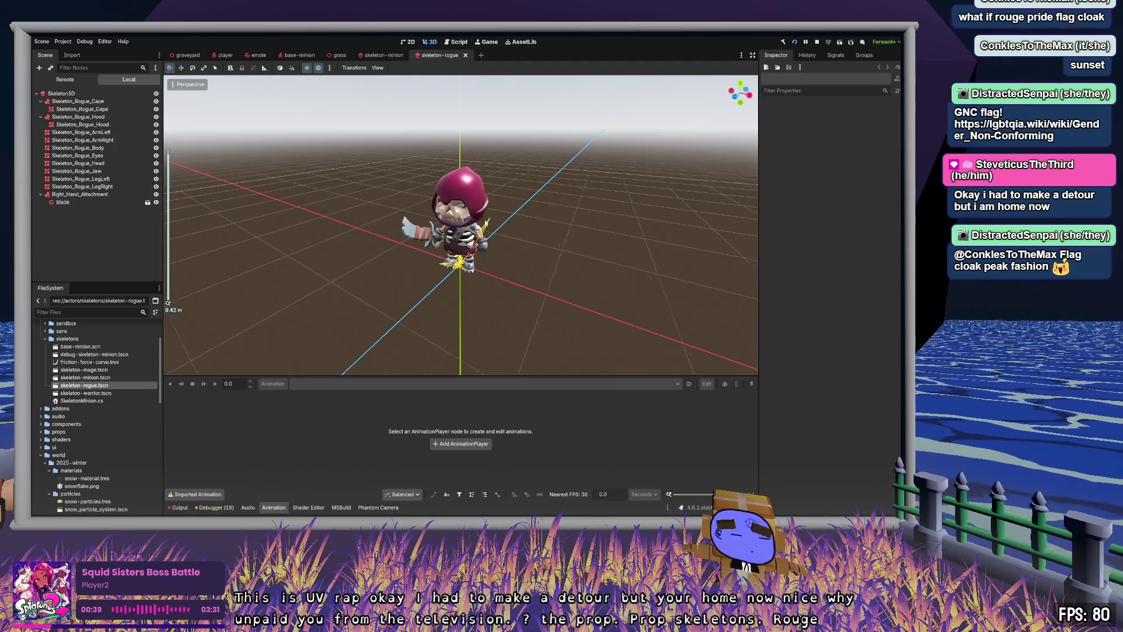
# Fly in on the rogue skeleton, toggle Skeleton_Rogue_Hood's visibility off and on, and frame it.
pyautogui.scroll(-3, 494, 238)
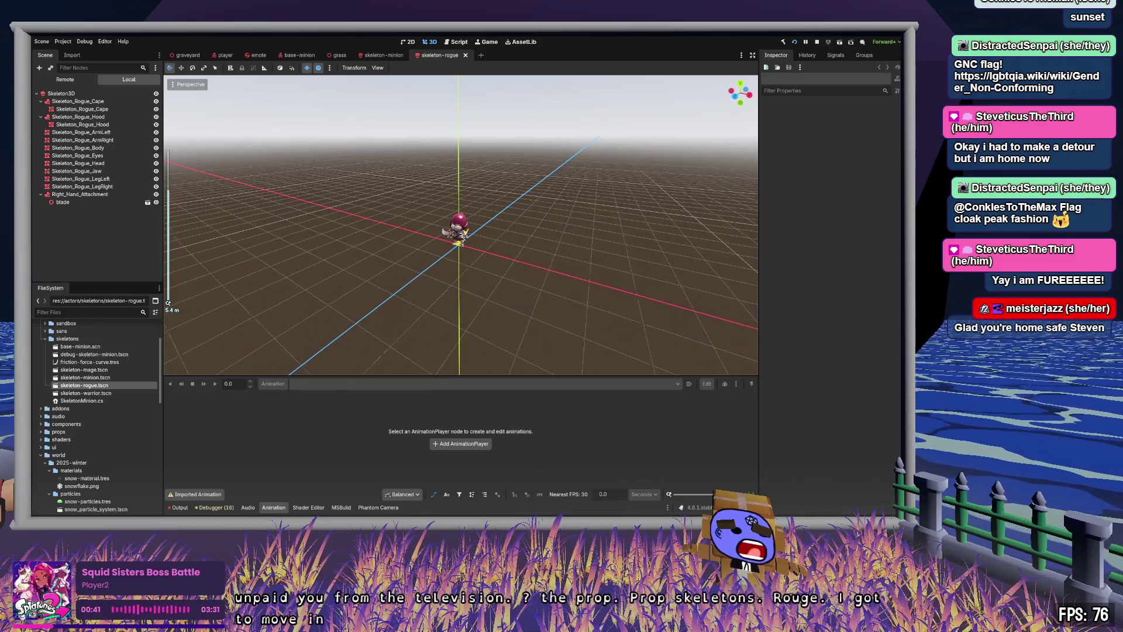
pyautogui.press('w')
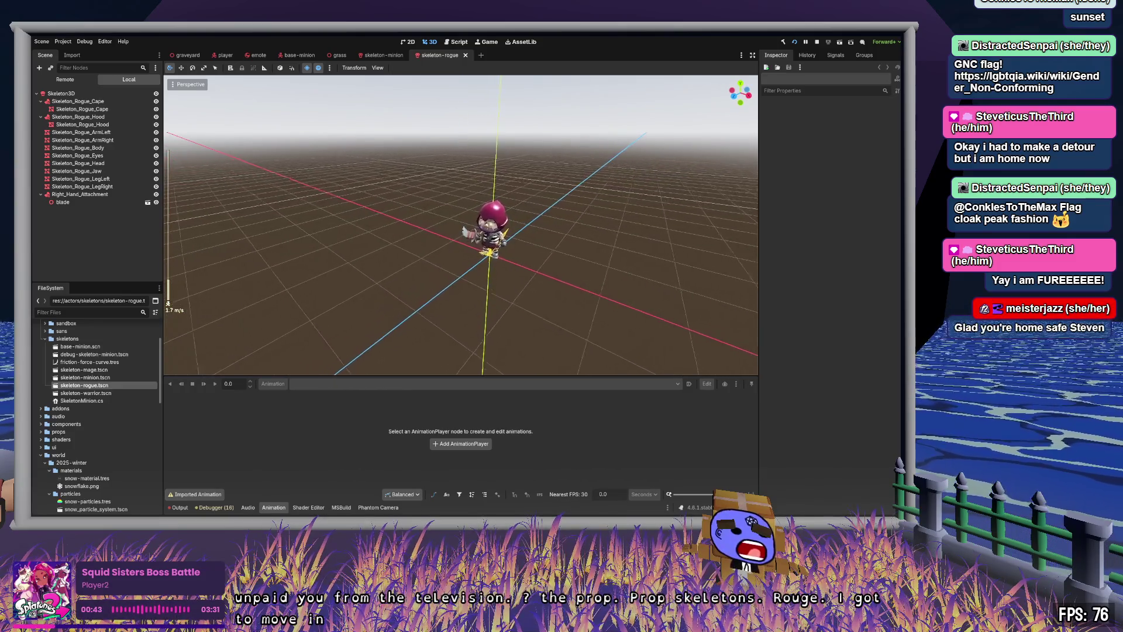
pyautogui.press('w')
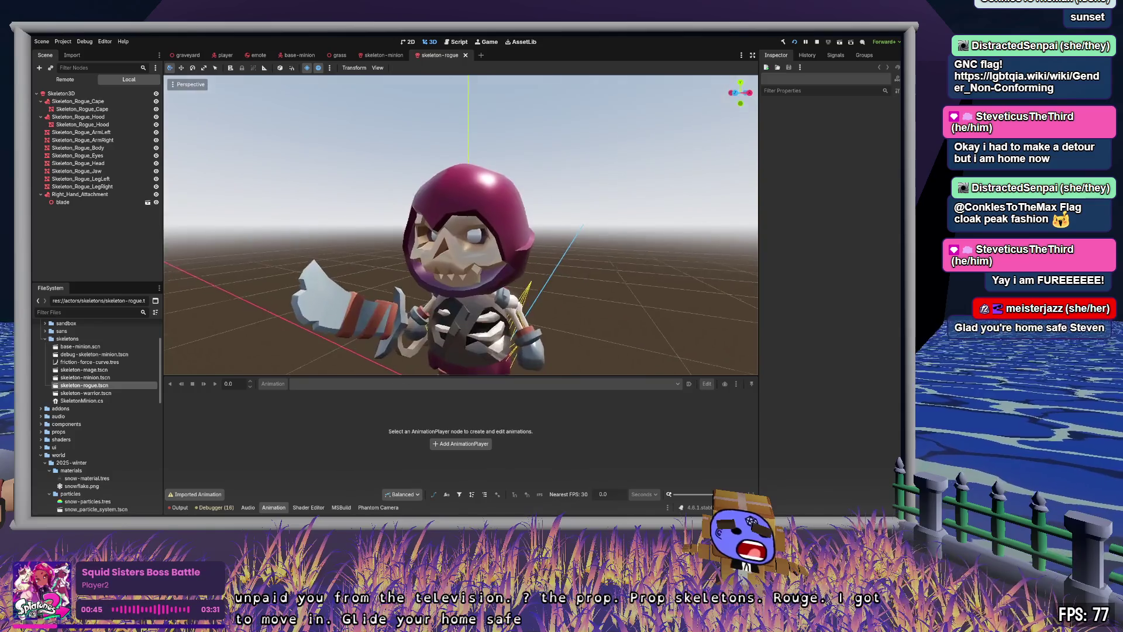
pyautogui.click(89, 117)
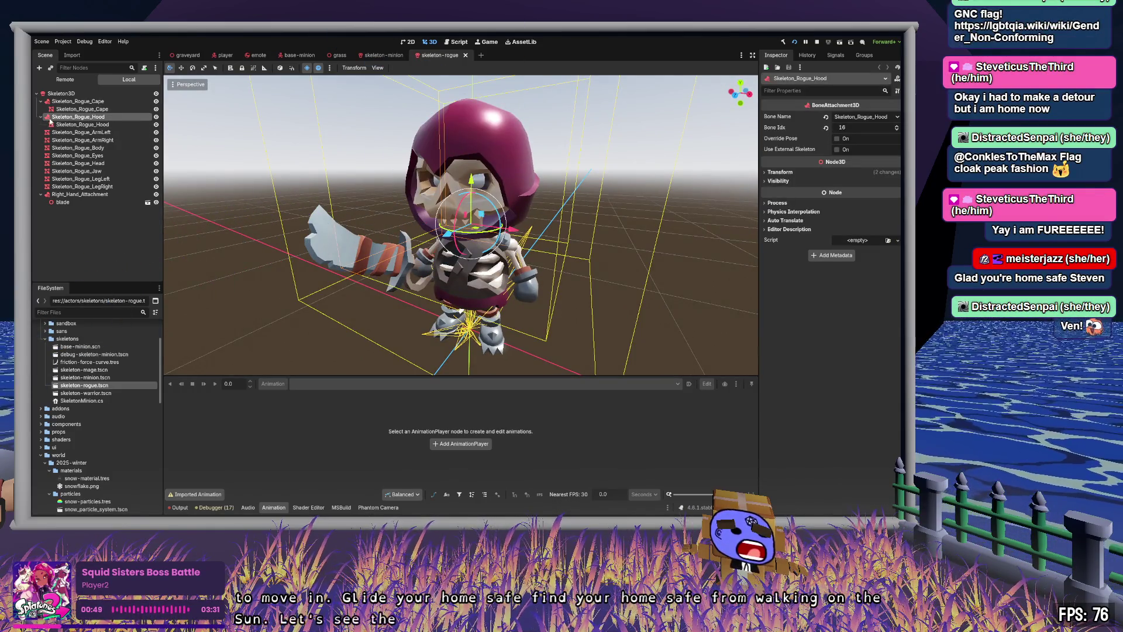
pyautogui.click(156, 117)
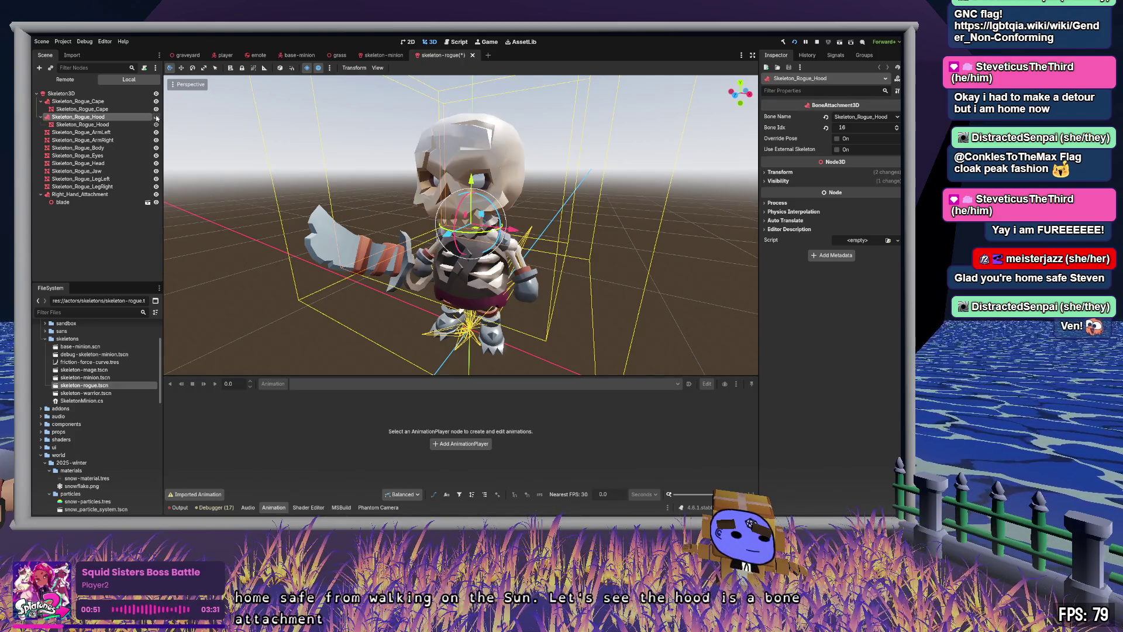
pyautogui.click(157, 117)
pyautogui.press('f')
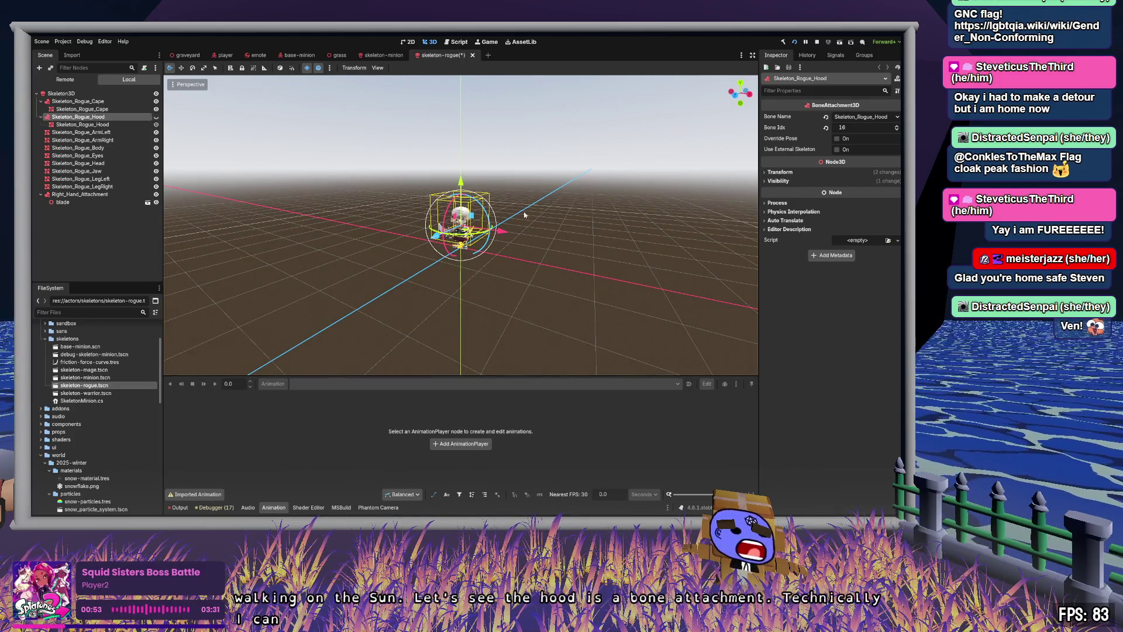
pyautogui.scroll(5, 524, 214)
pyautogui.scroll(-5, 535, 227)
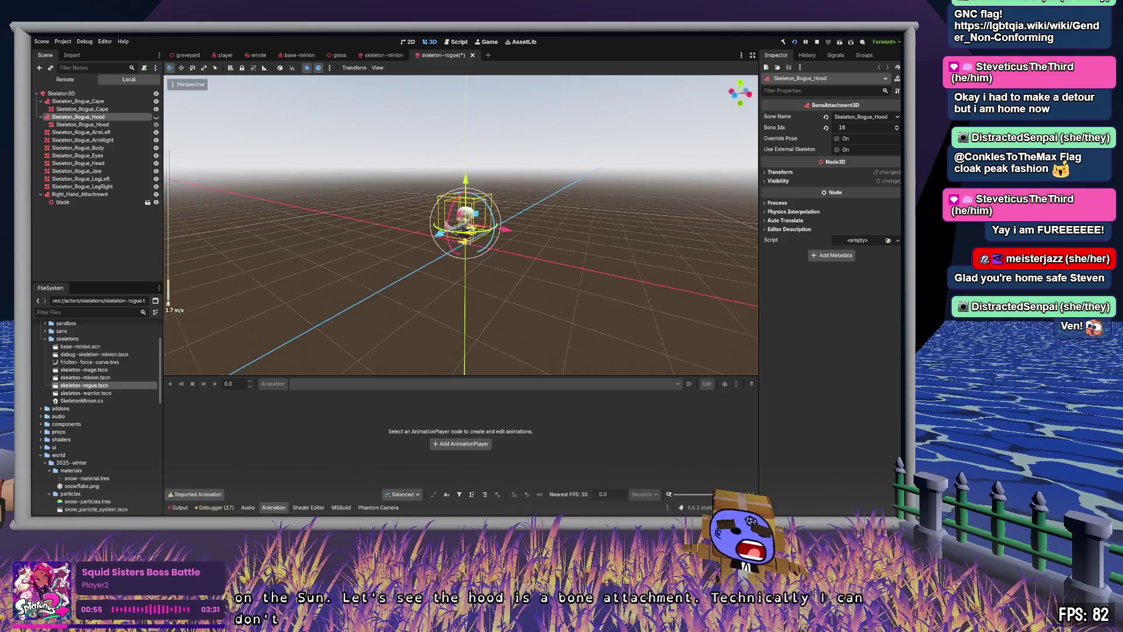
# Hide the pink Skeleton_Rogue_Cape and frame the view on Right_Hand_Attachment.
pyautogui.press('w')
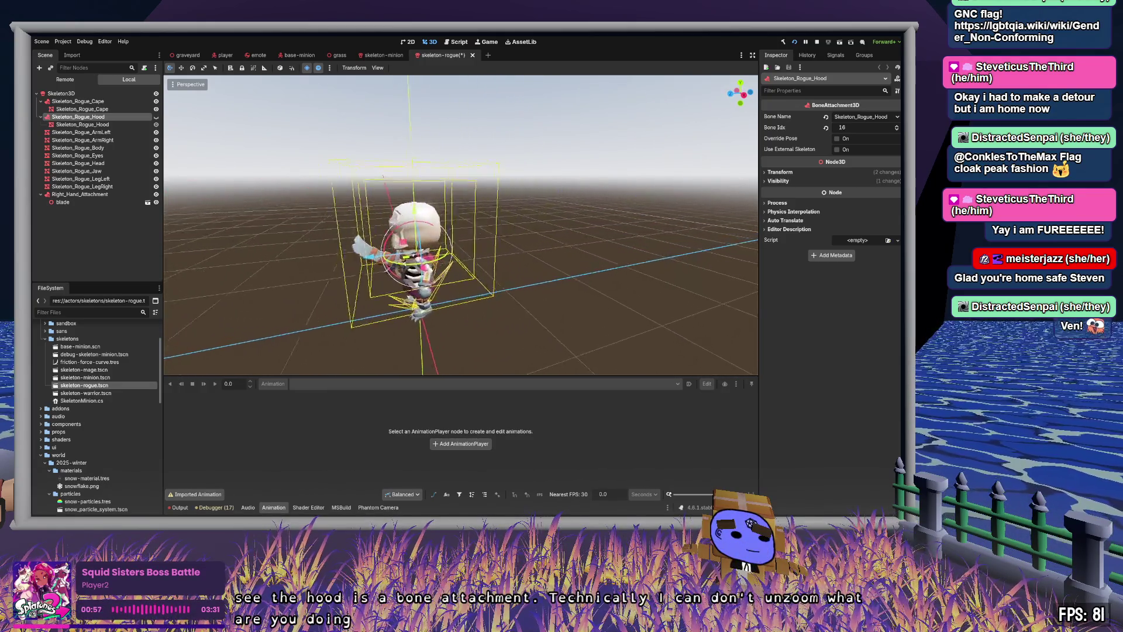
pyautogui.press('w')
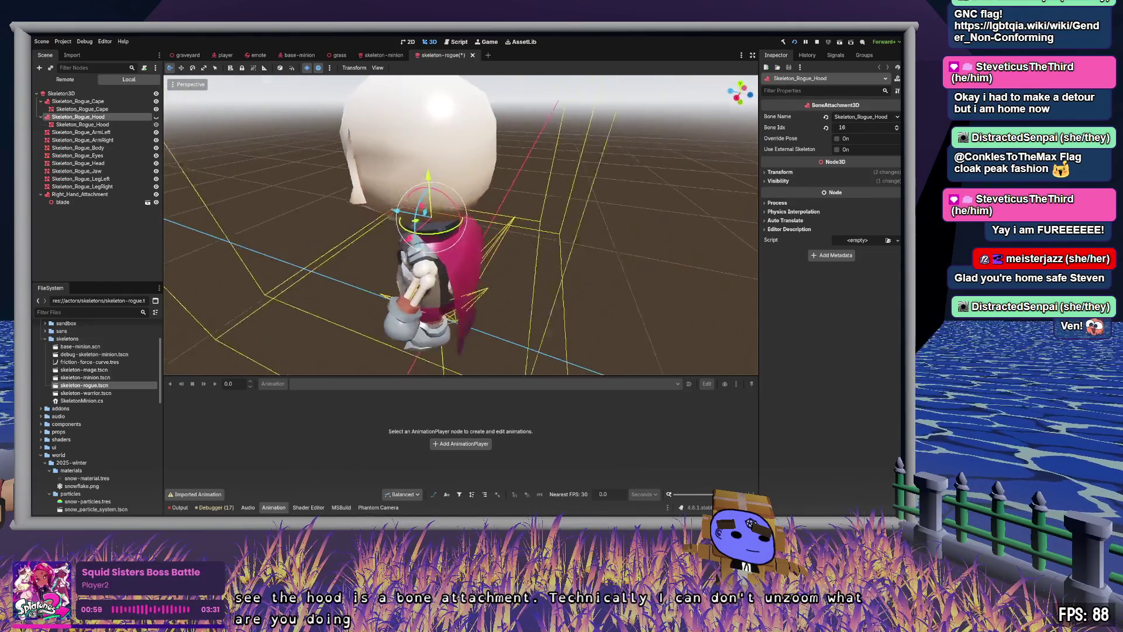
pyautogui.press('a')
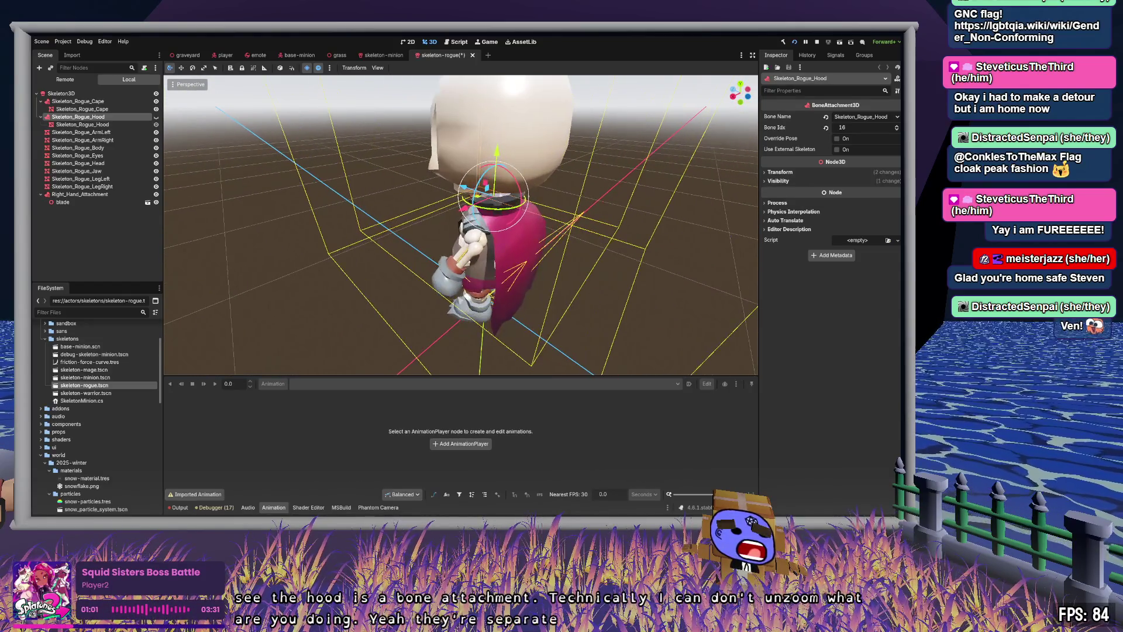
pyautogui.click(155, 101)
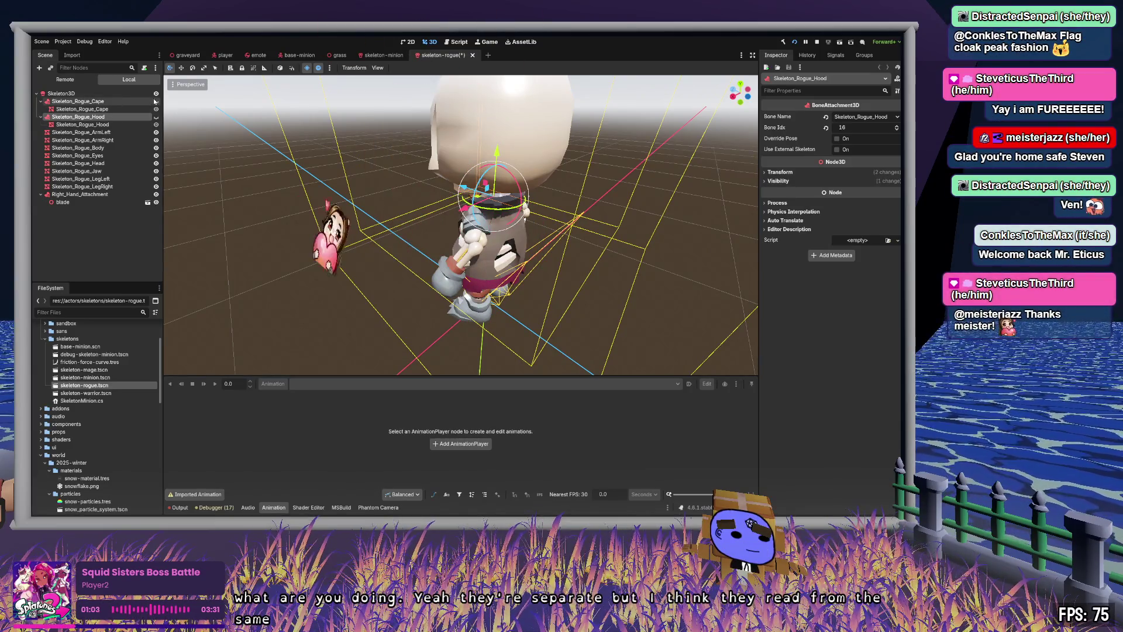
pyautogui.press('w')
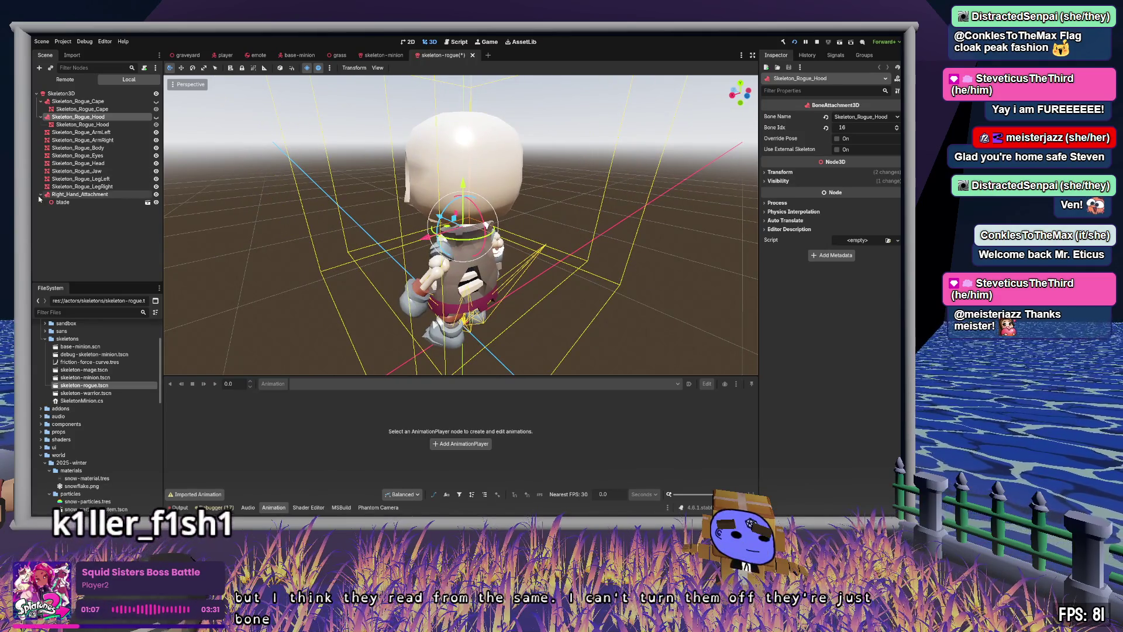
pyautogui.click(80, 194)
pyautogui.press('f')
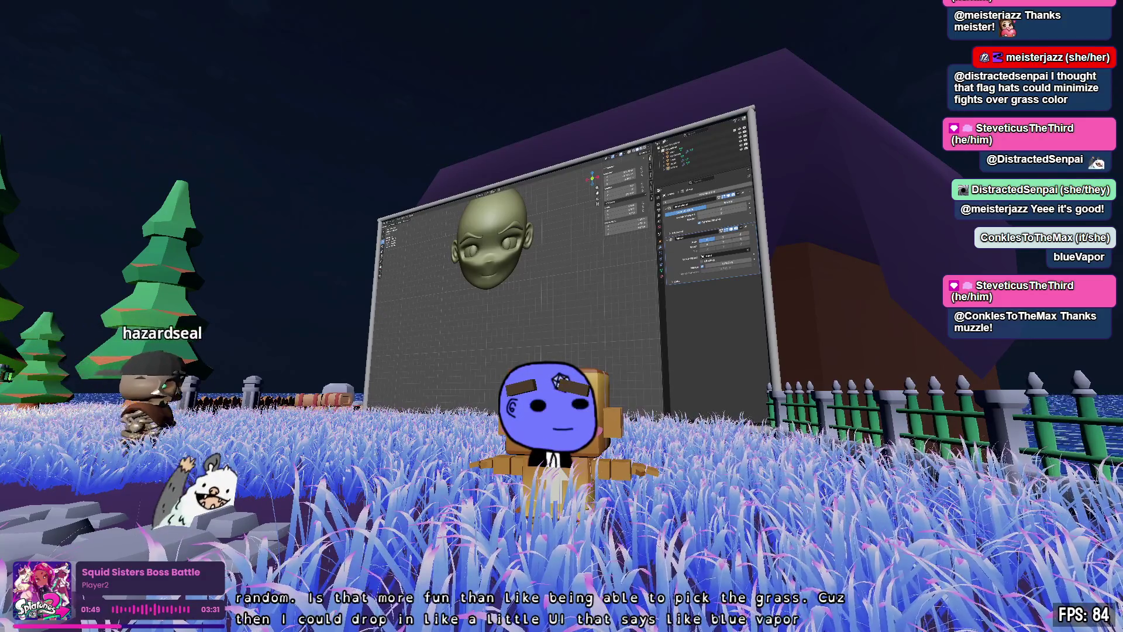
# Walk the avatar through the grass onto the cobblestone path and up to the Blender screen.
pyautogui.press('w')
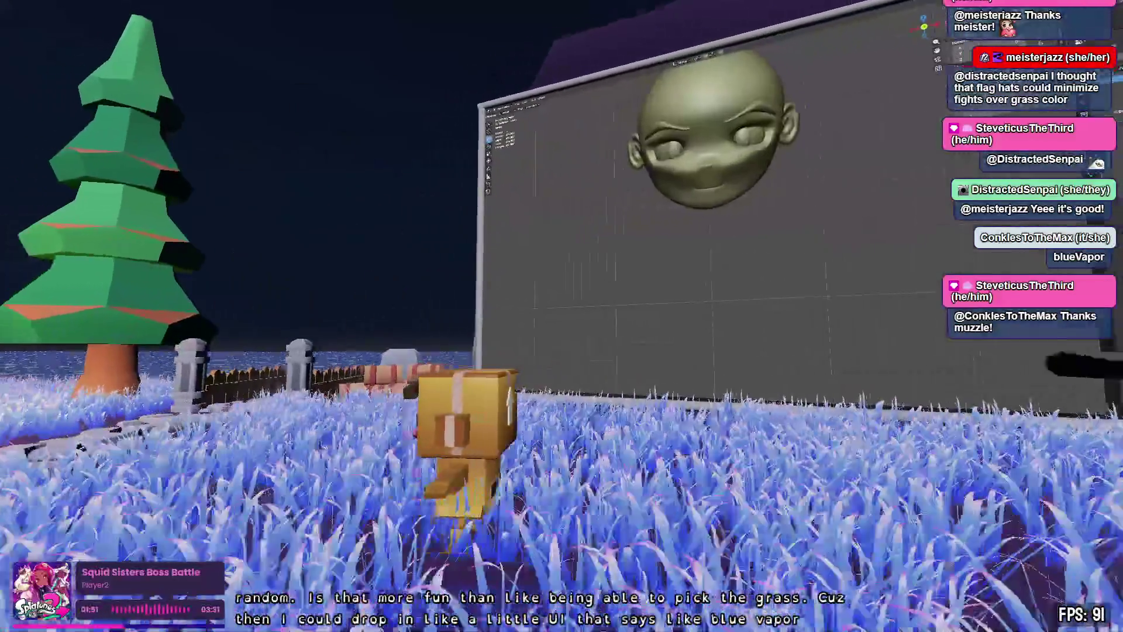
pyautogui.press('s')
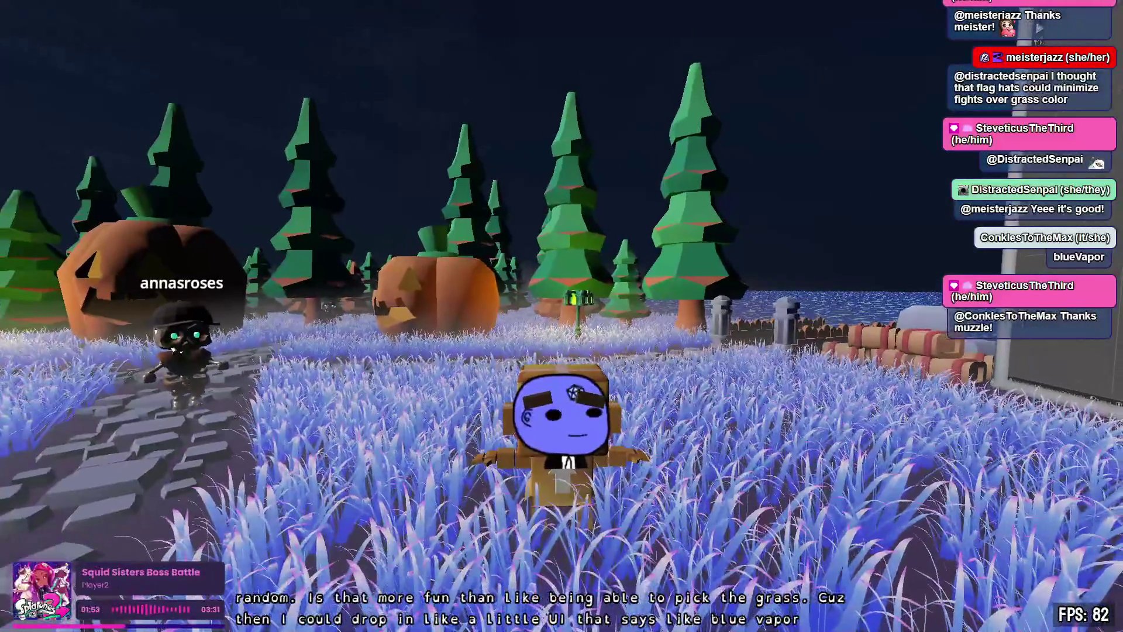
pyautogui.press('w')
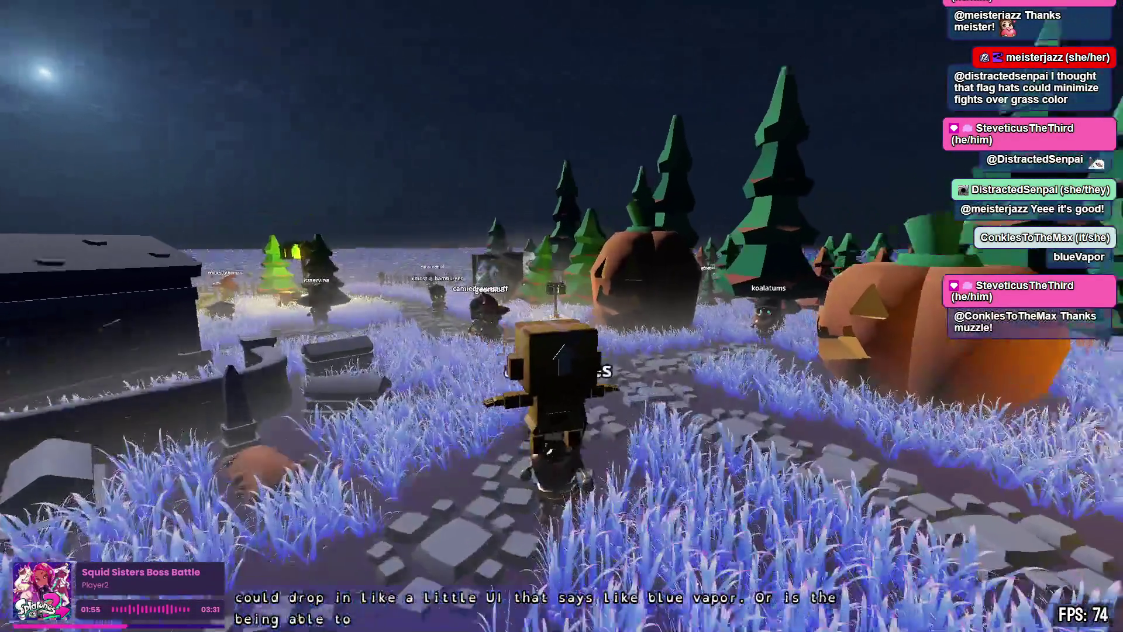
pyautogui.press('d')
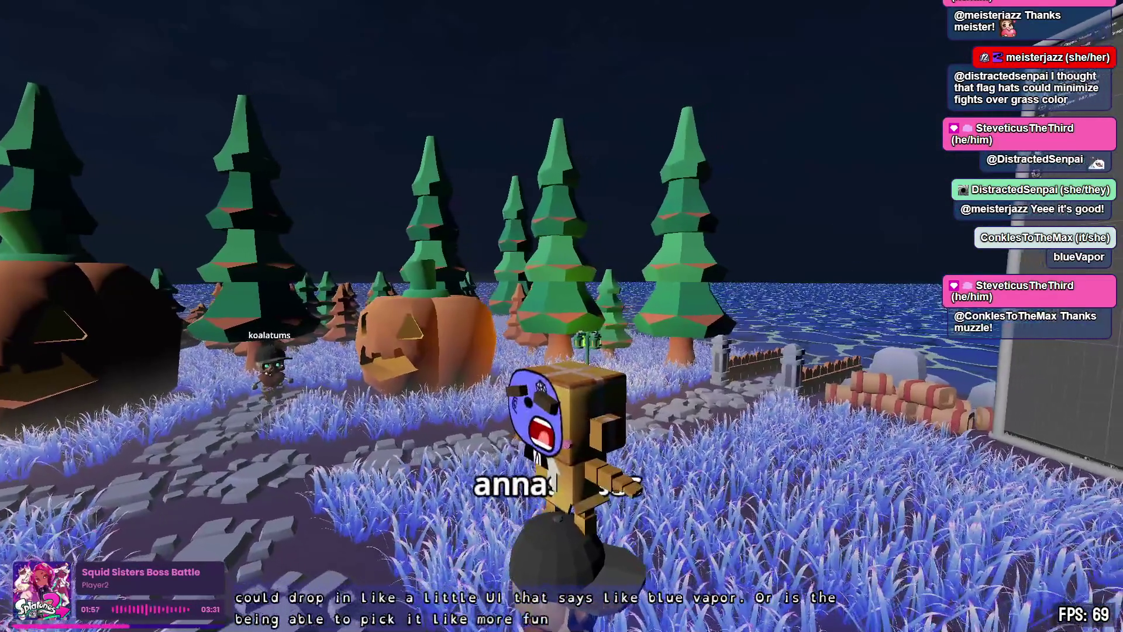
pyautogui.press('d')
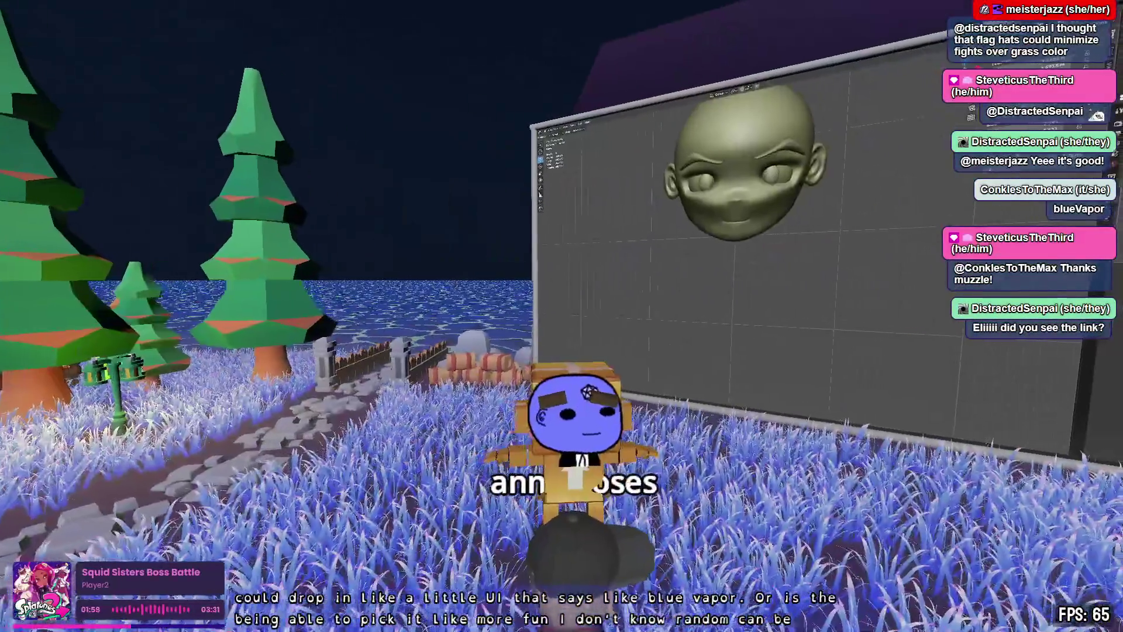
pyautogui.press('d')
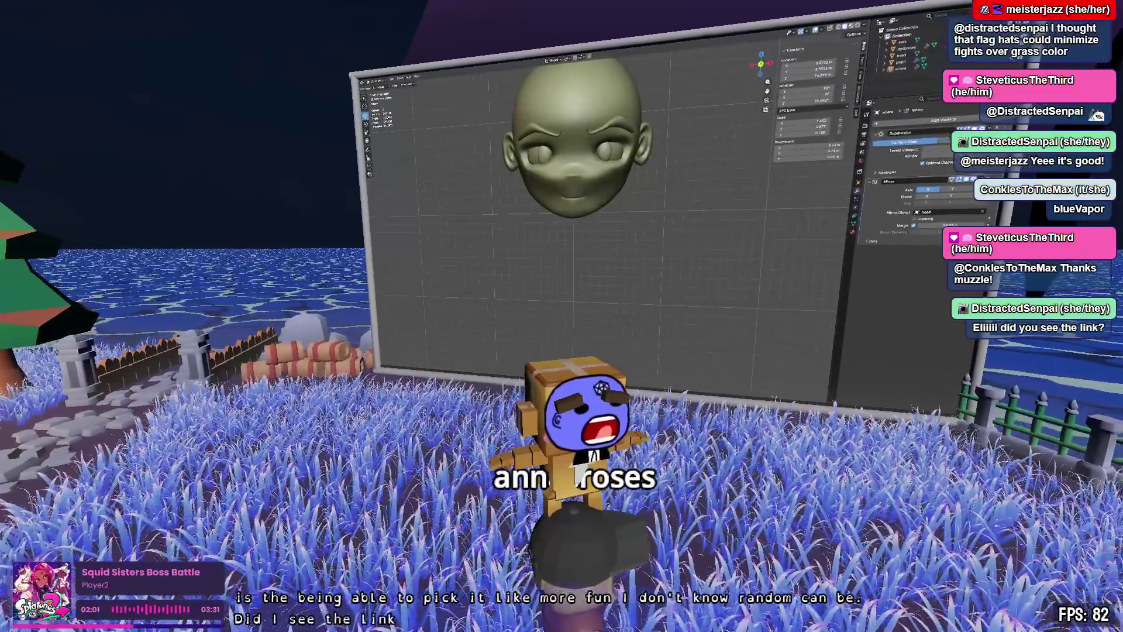
pyautogui.press('d')
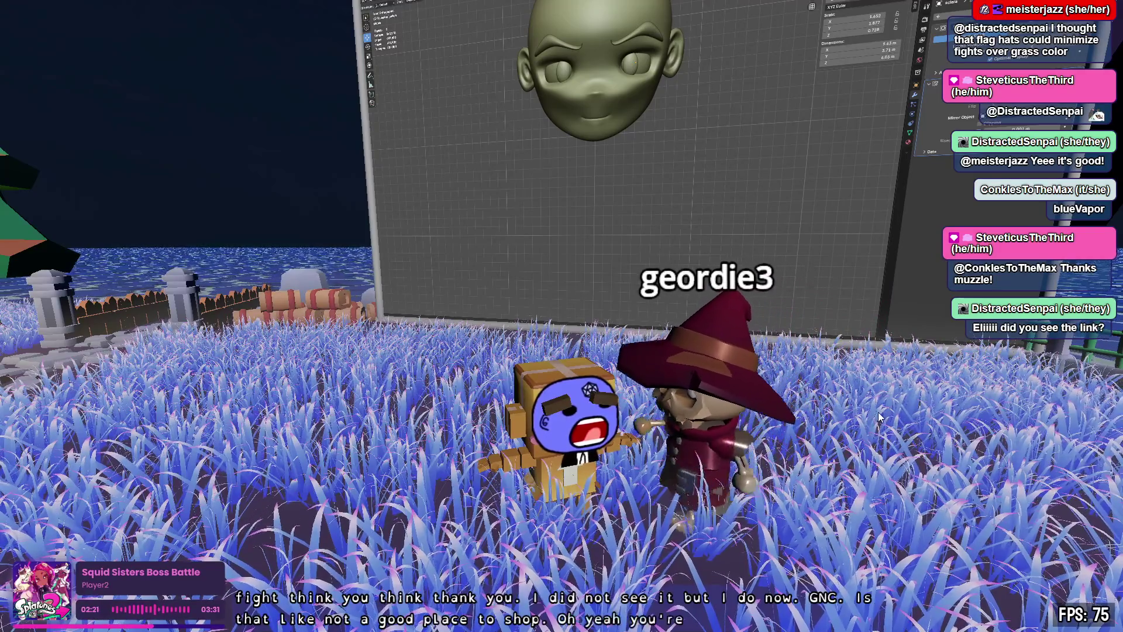
# Look around the graveyard and walk the avatar through the tree cluster toward the fence.
pyautogui.moveTo(879, 416)
pyautogui.mouseDown()
pyautogui.moveTo(381, 417)
pyautogui.moveTo(731, 417)
pyautogui.mouseUp()
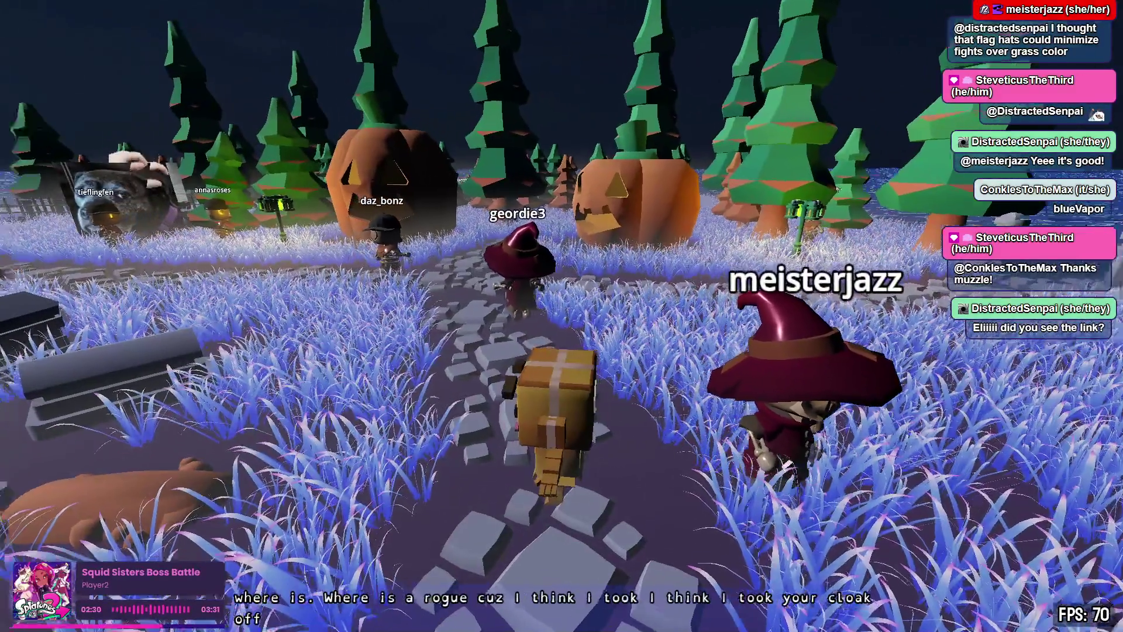
pyautogui.moveTo(608, 231); pyautogui.dragTo(551, 231)
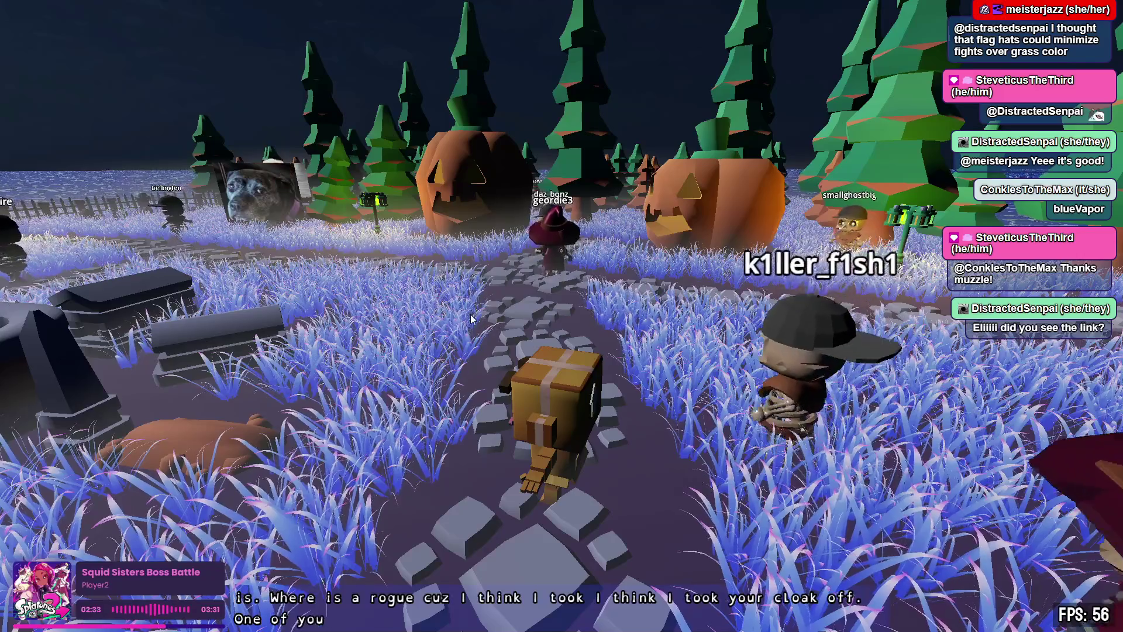
pyautogui.moveTo(472, 318); pyautogui.dragTo(778, 319)
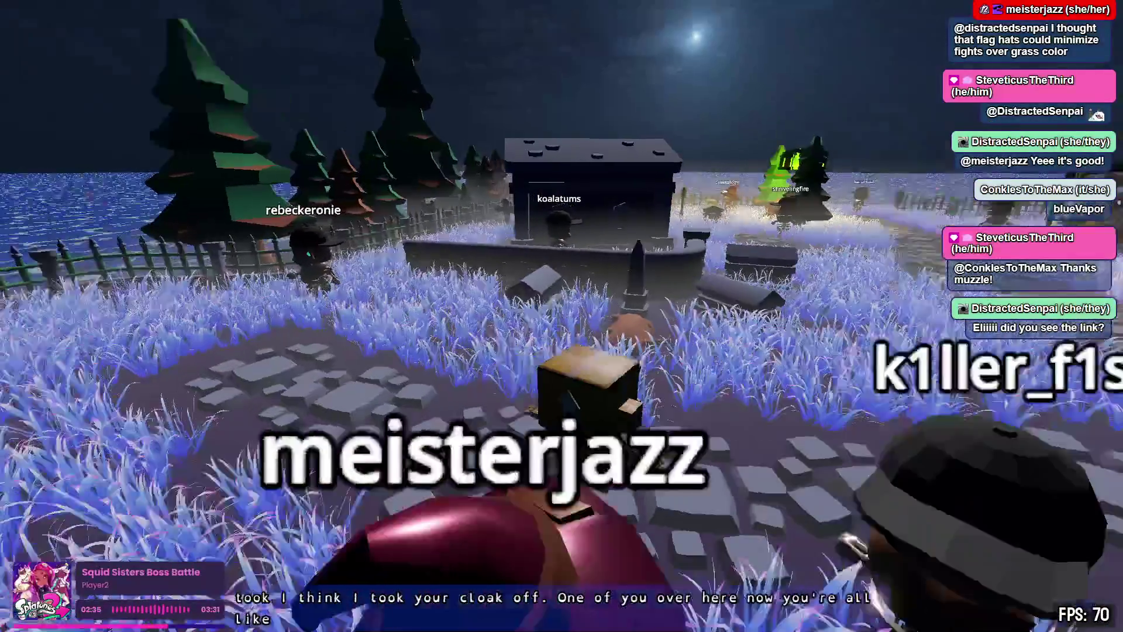
pyautogui.moveTo(234, 242); pyautogui.dragTo(404, 242)
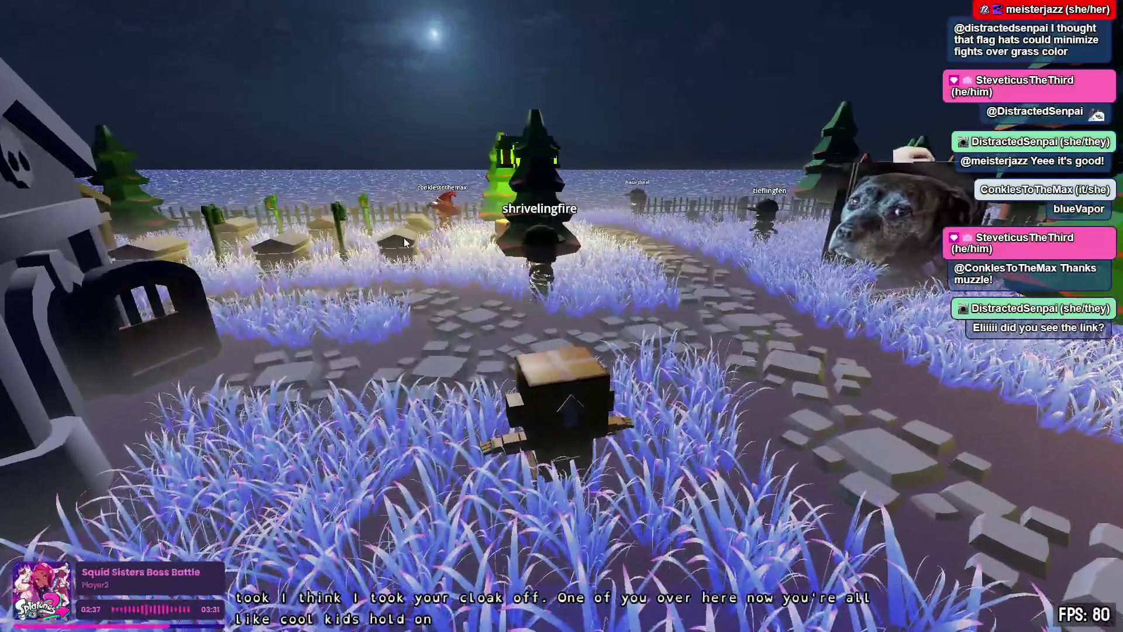
pyautogui.moveTo(444, 432); pyautogui.dragTo(515, 190)
pyautogui.press('w')
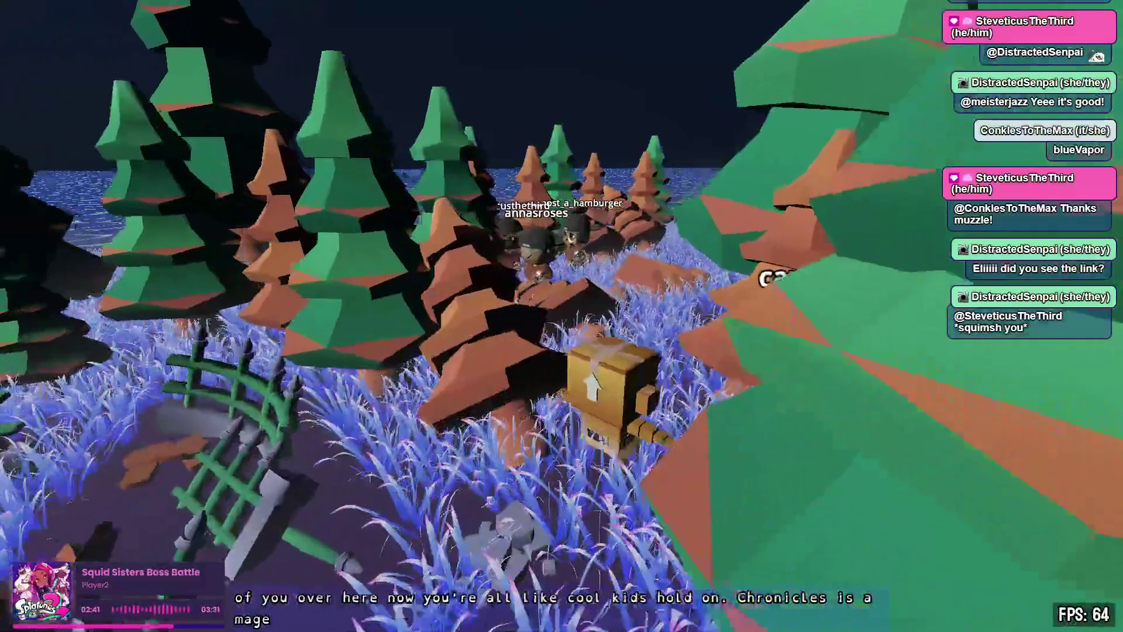
pyautogui.press('a')
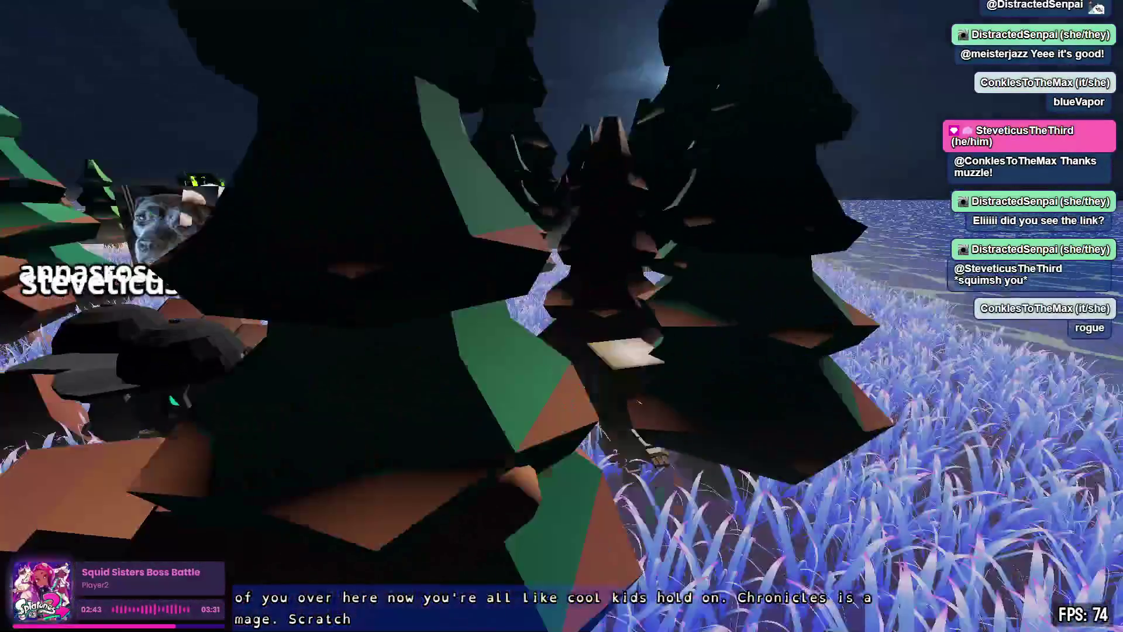
pyautogui.press('s')
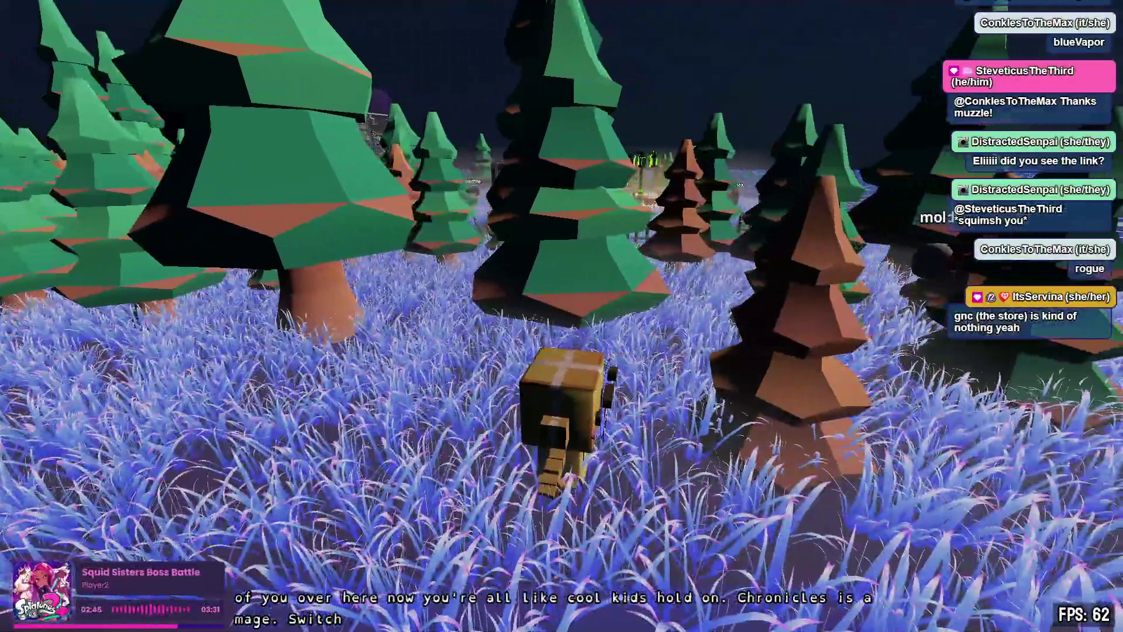
pyautogui.press('d')
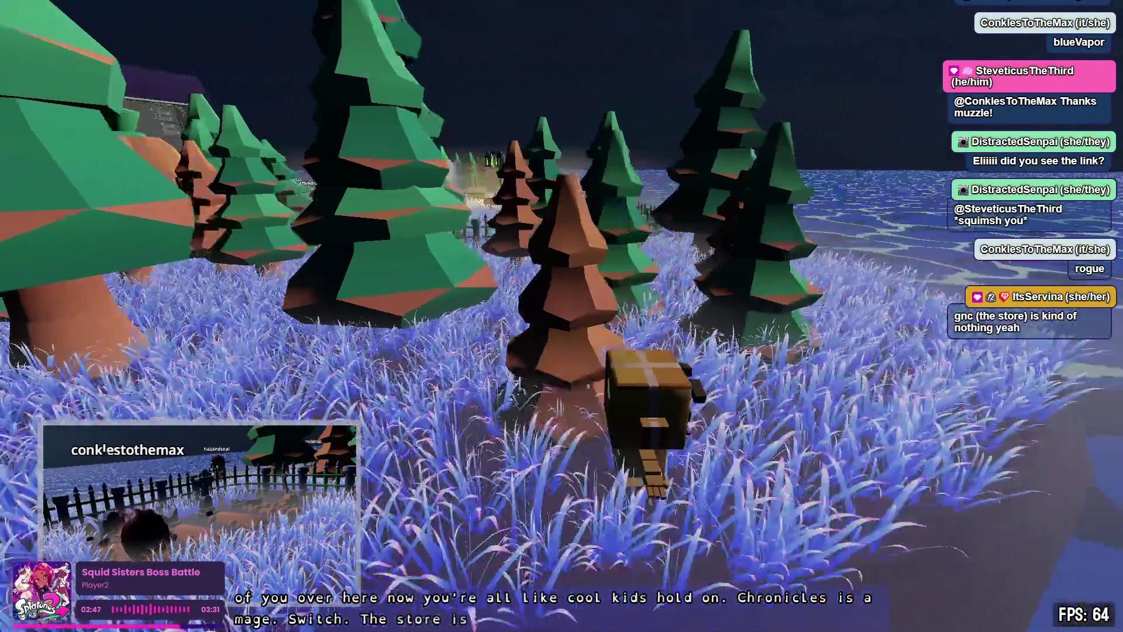
pyautogui.press('d')
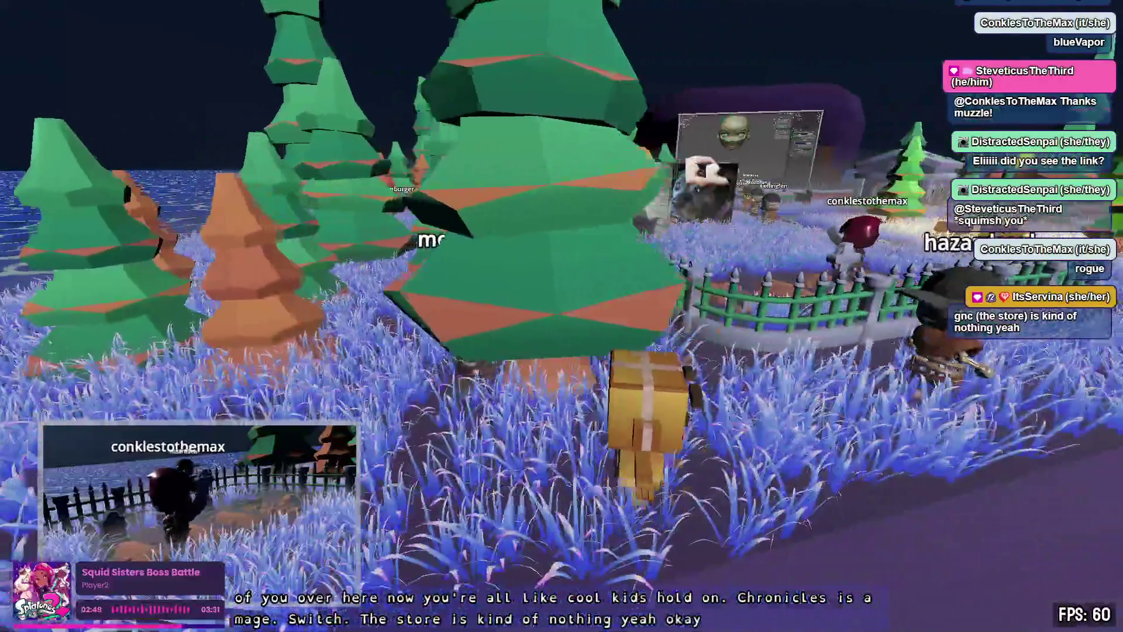
# Walk into the fenced graveyard, turn the avatar to face the camera, and jump.
pyautogui.press('a')
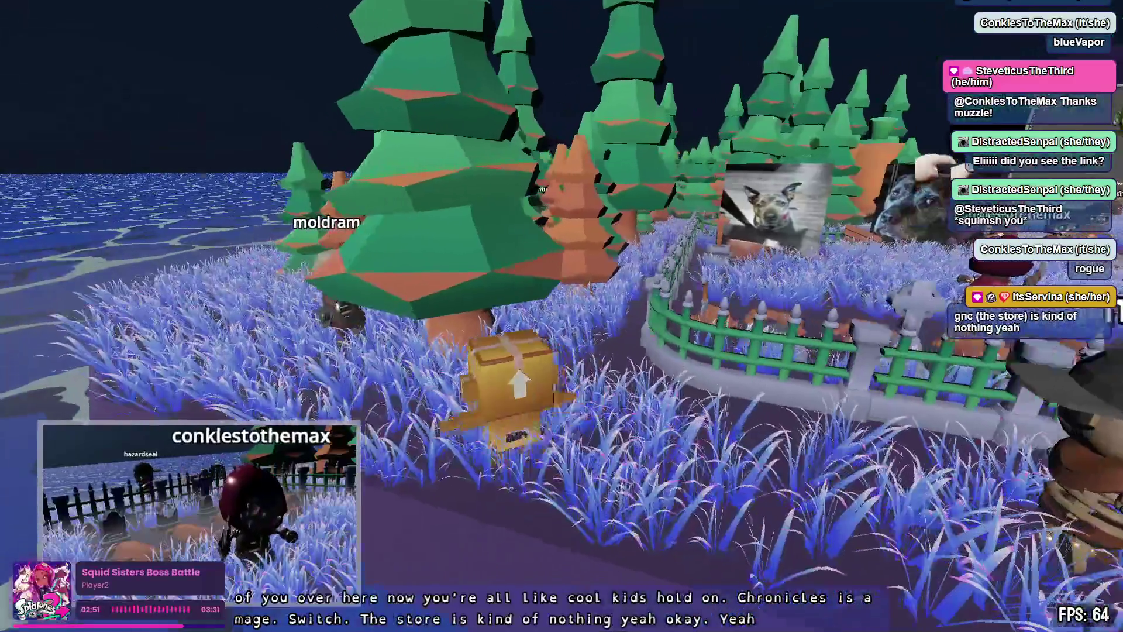
pyautogui.press('s')
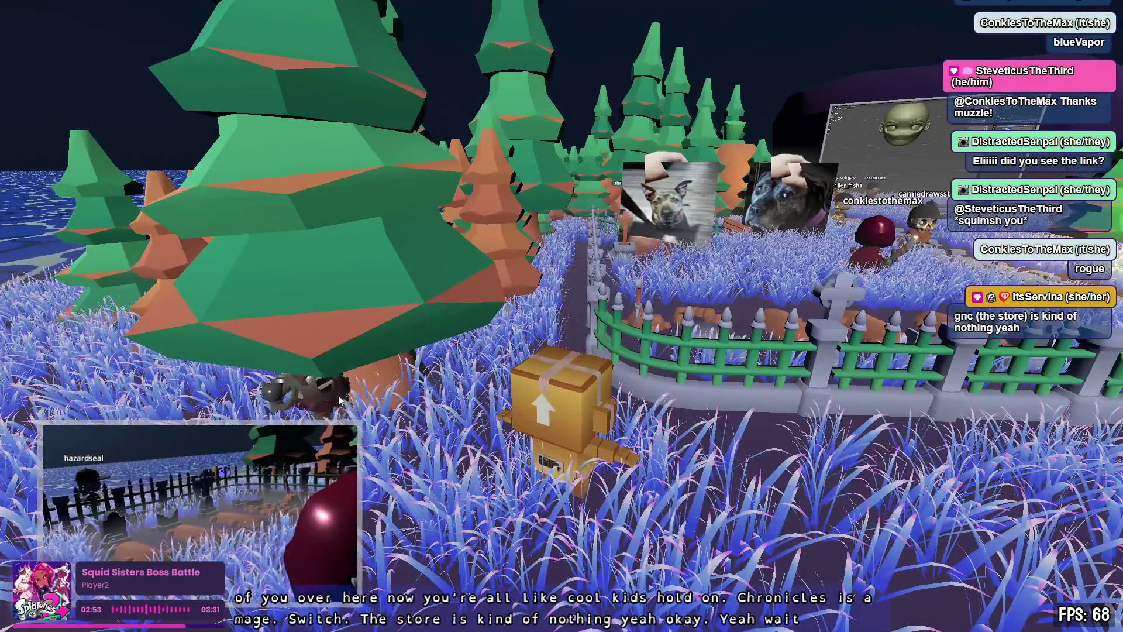
pyautogui.press('d')
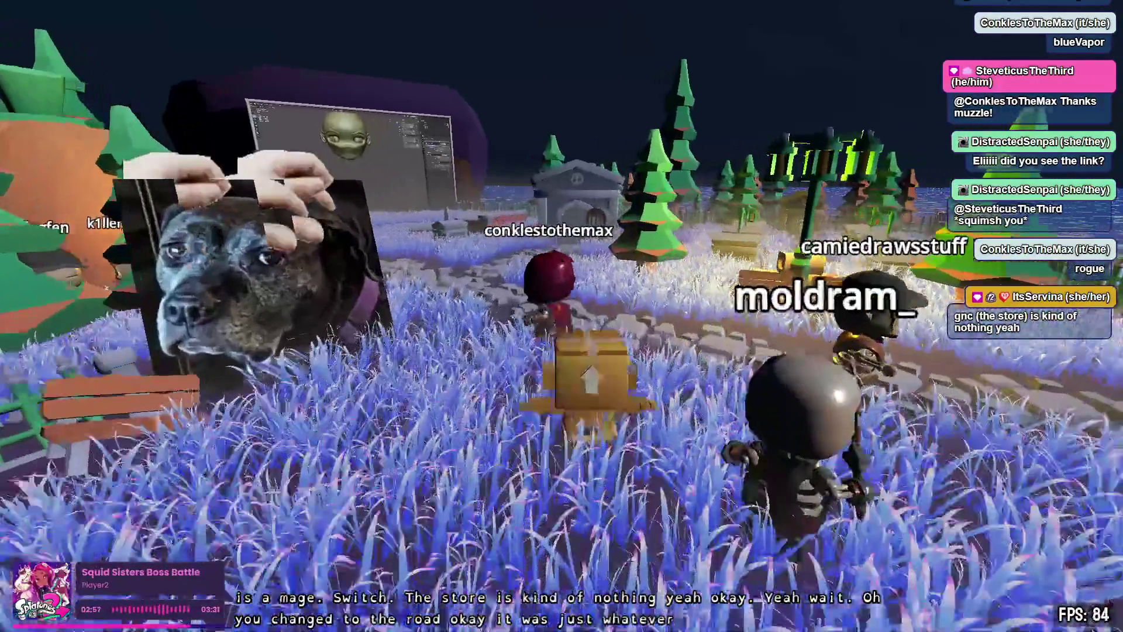
pyautogui.press('s')
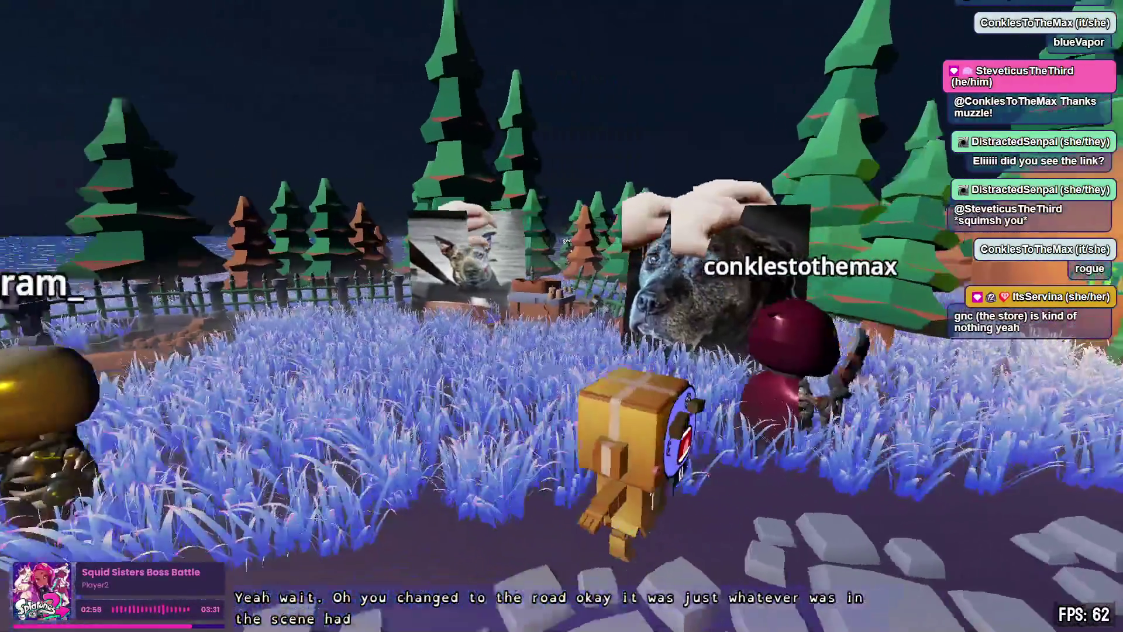
pyautogui.press('w')
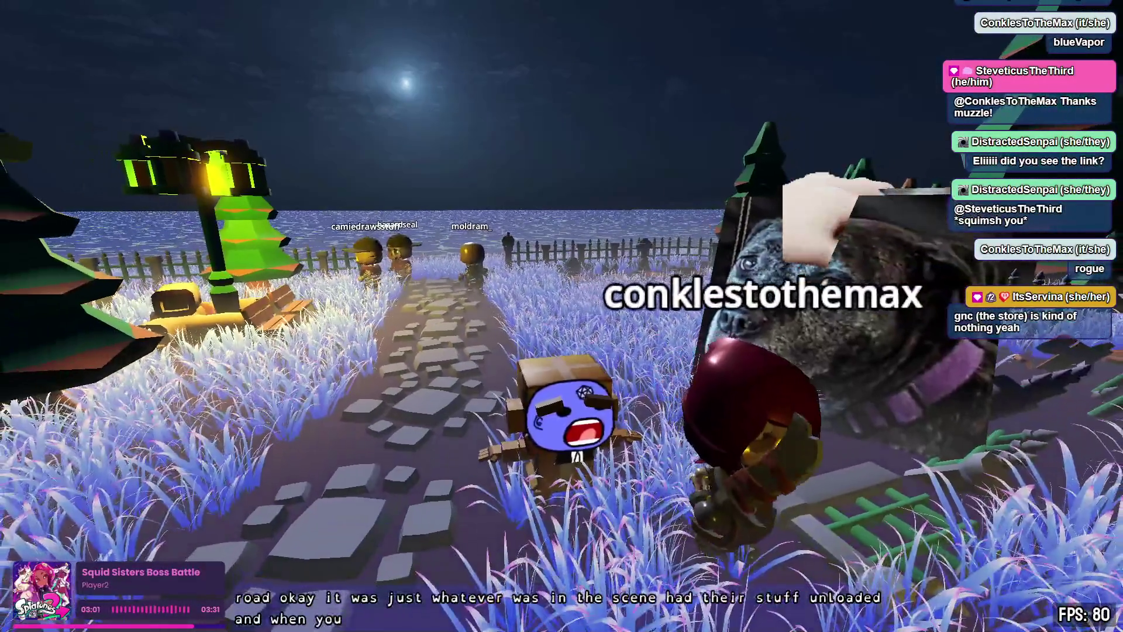
pyautogui.press('s')
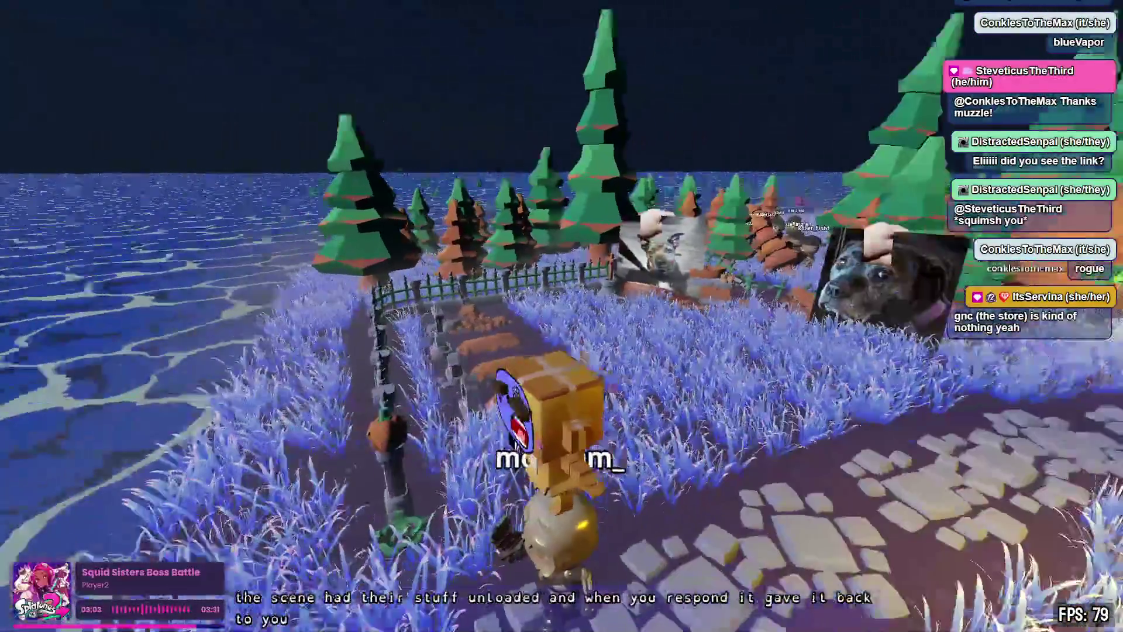
pyautogui.press('space')
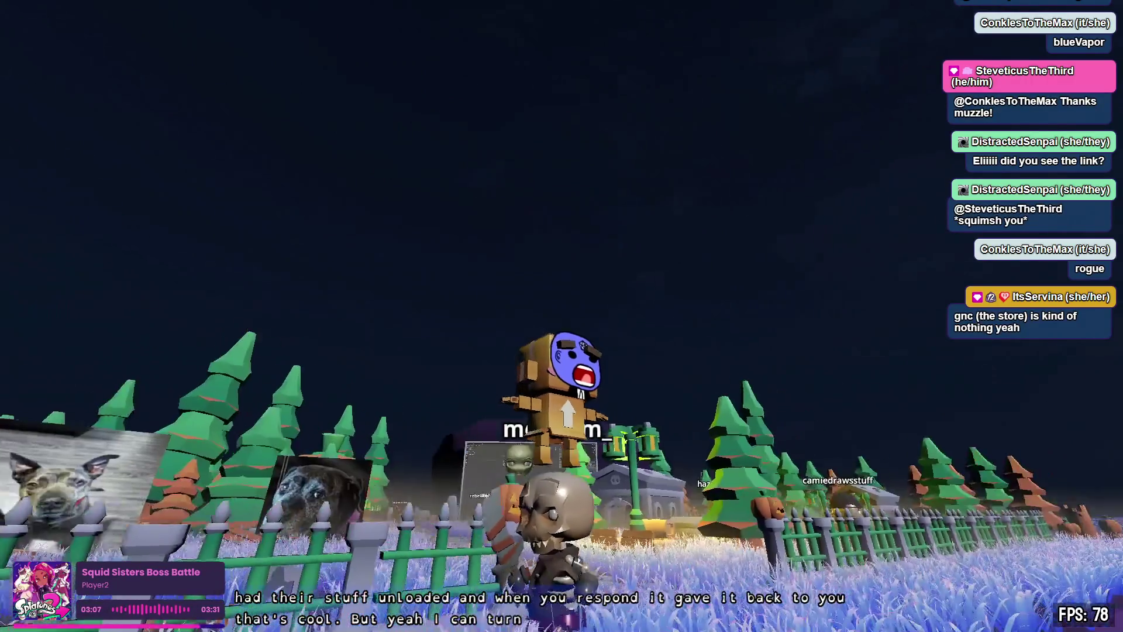
# Walk along the fence by the water and back through the gate onto the path.
pyautogui.press('w')
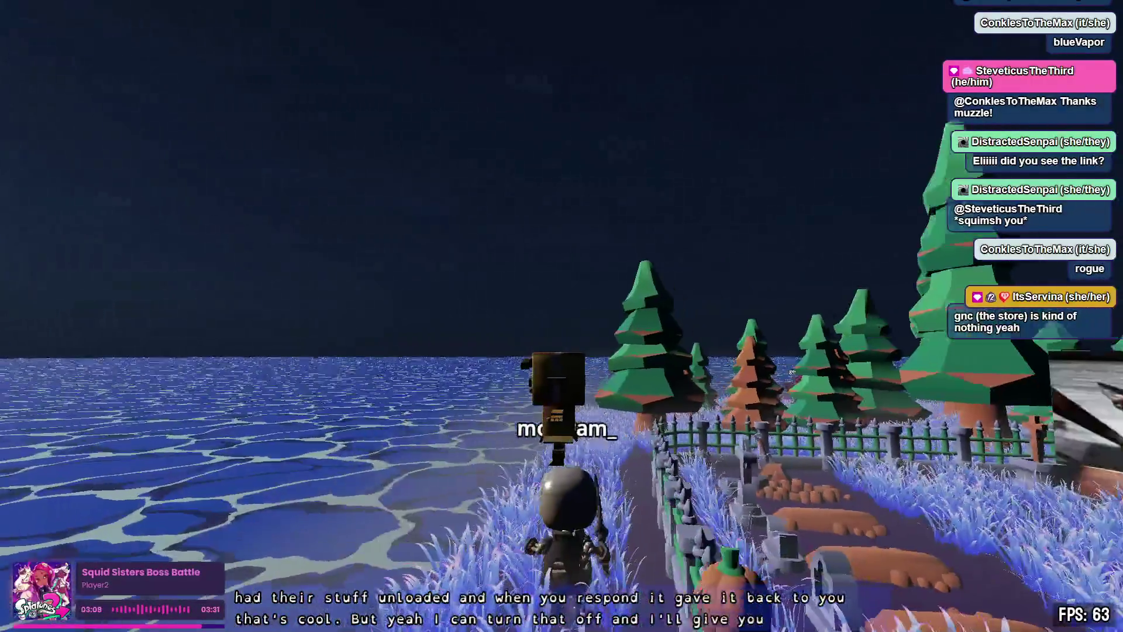
pyautogui.press('s')
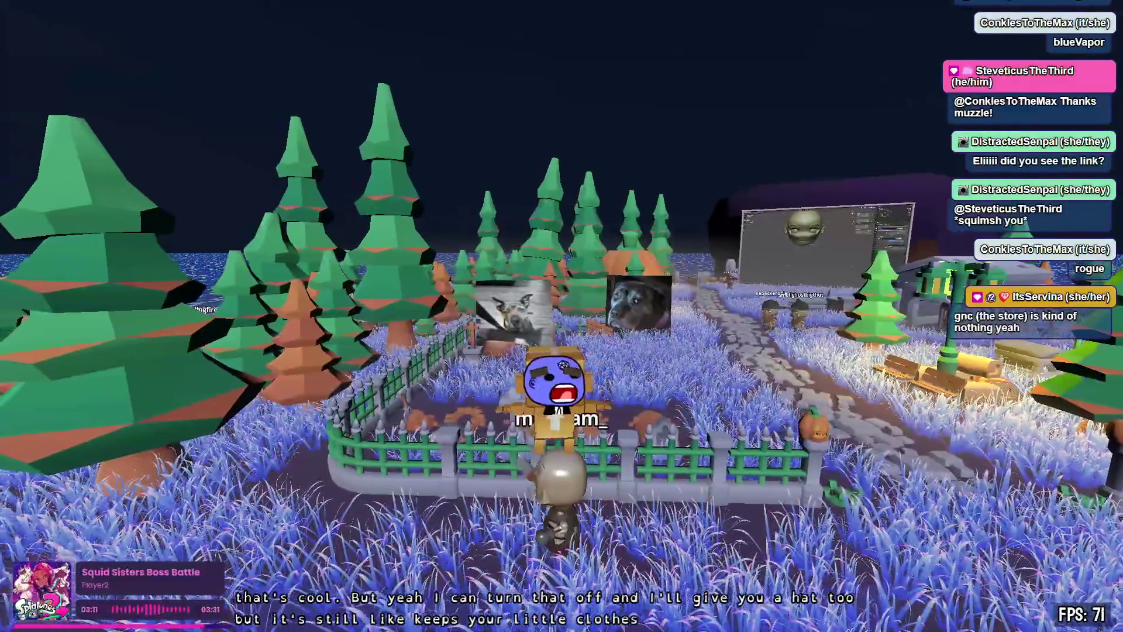
pyautogui.press('a')
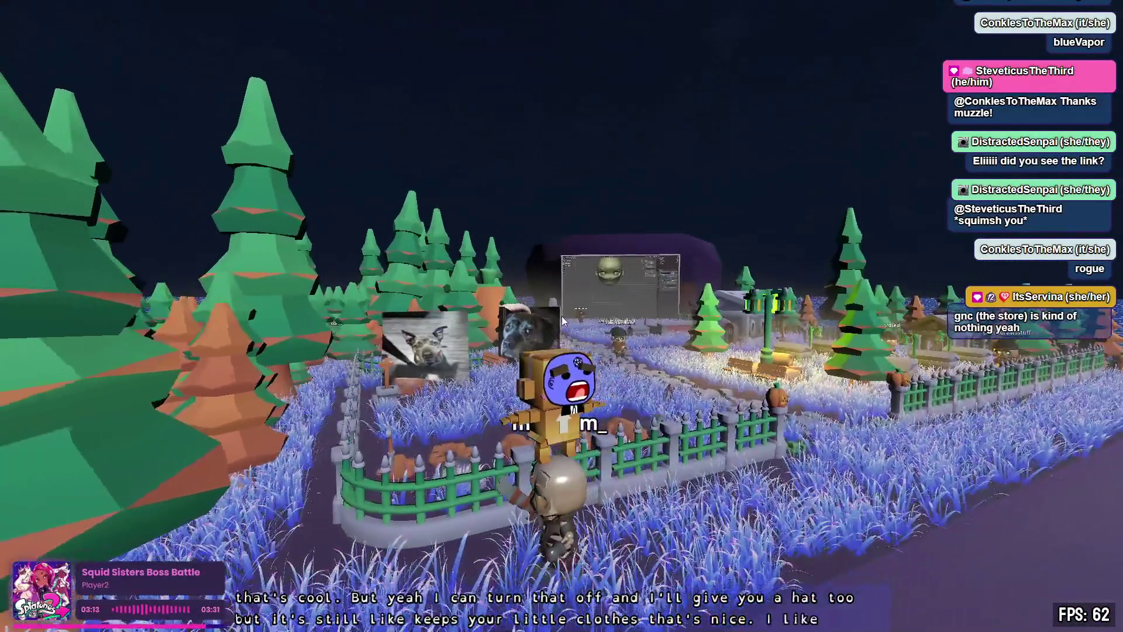
pyautogui.press('a')
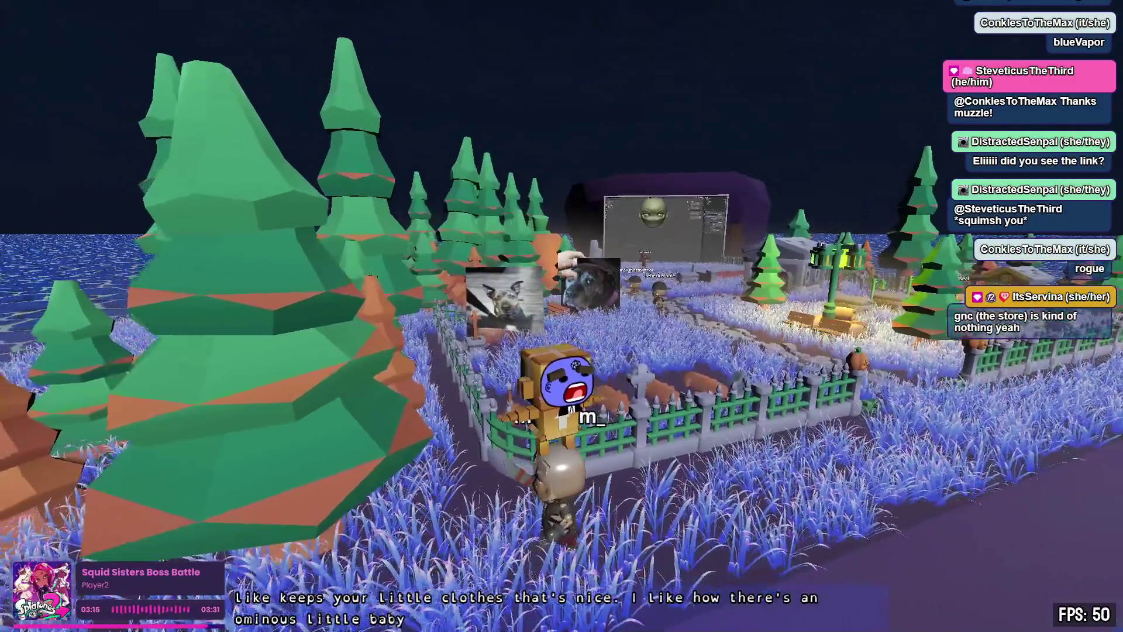
pyautogui.press('w')
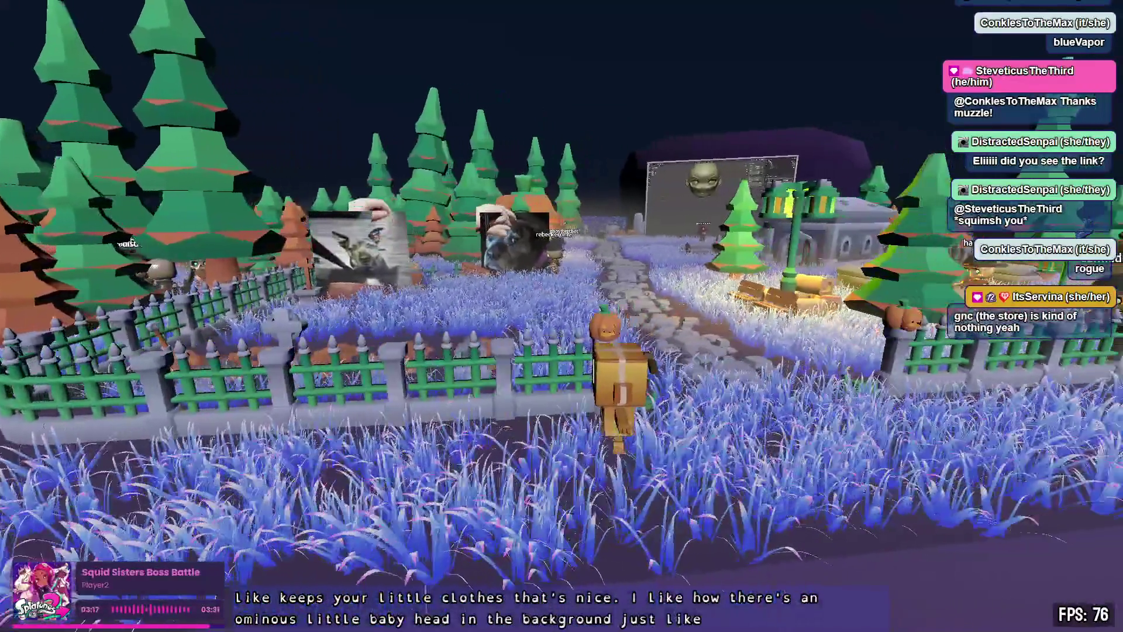
pyautogui.press('s')
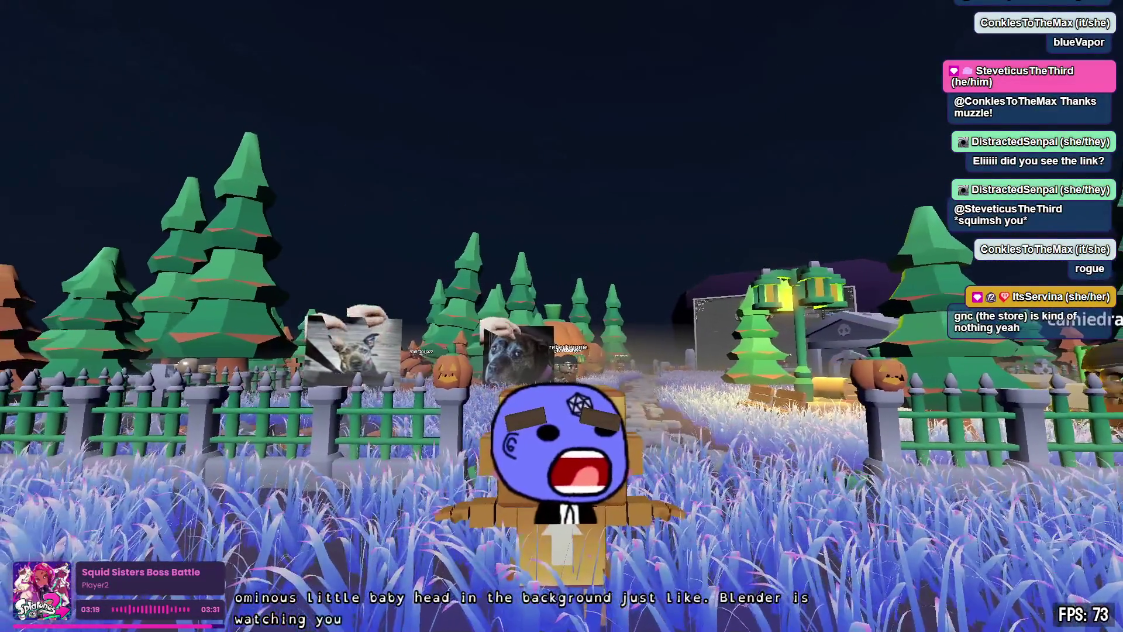
pyautogui.press('s')
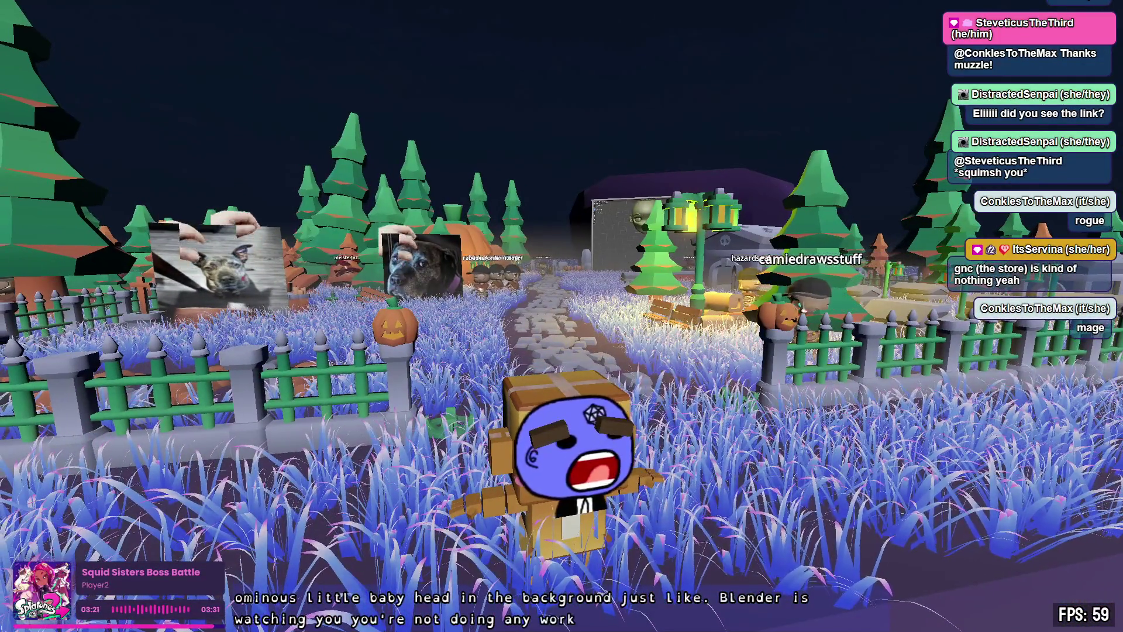
pyautogui.press('w')
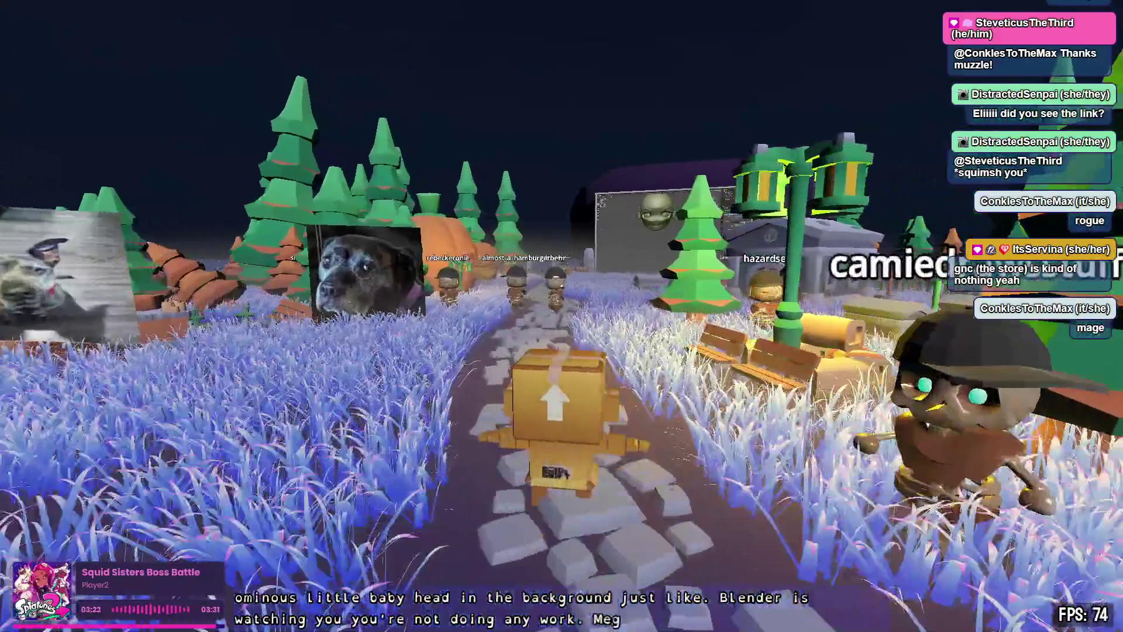
pyautogui.press('s')
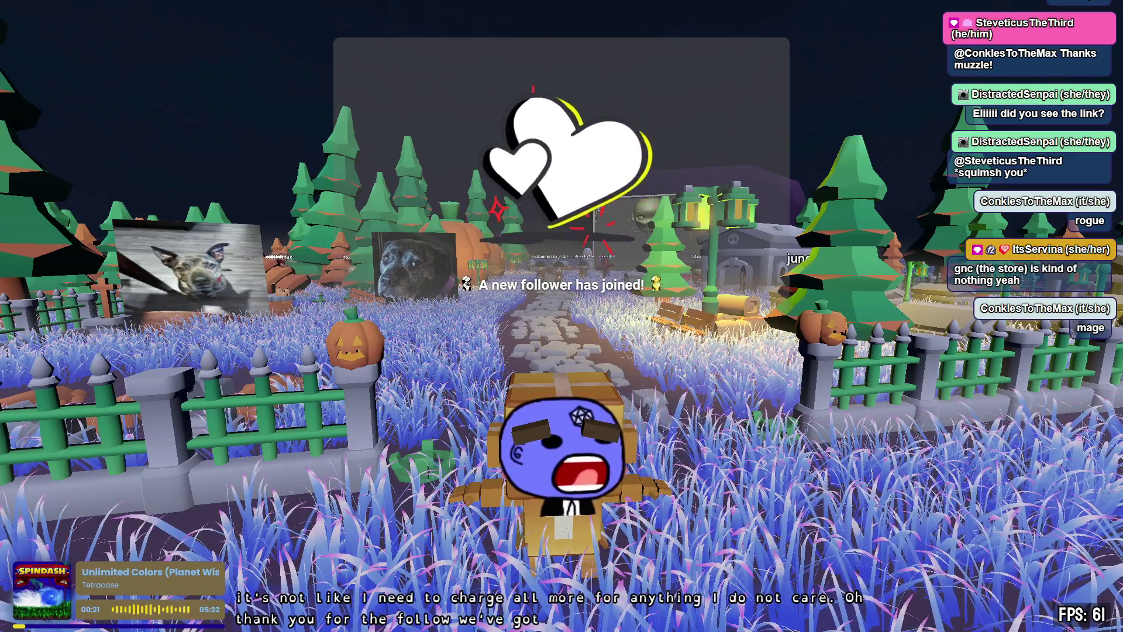
# Walk the box avatar into the graveyard, past the fenced graves and up the stone path.
pyautogui.press('w')
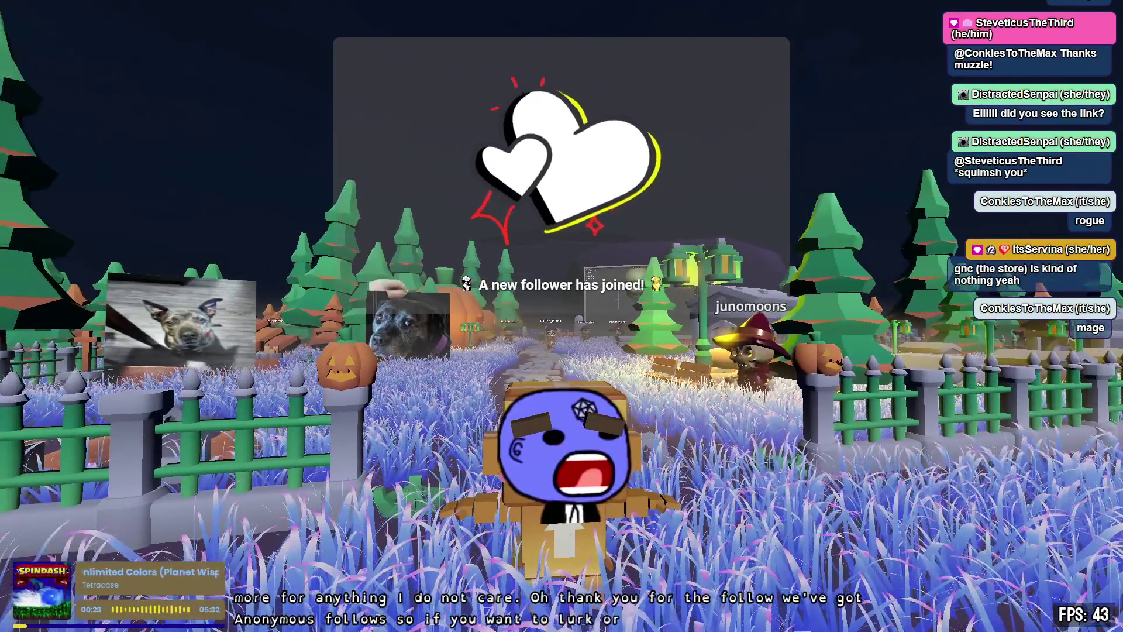
pyautogui.press('Left')
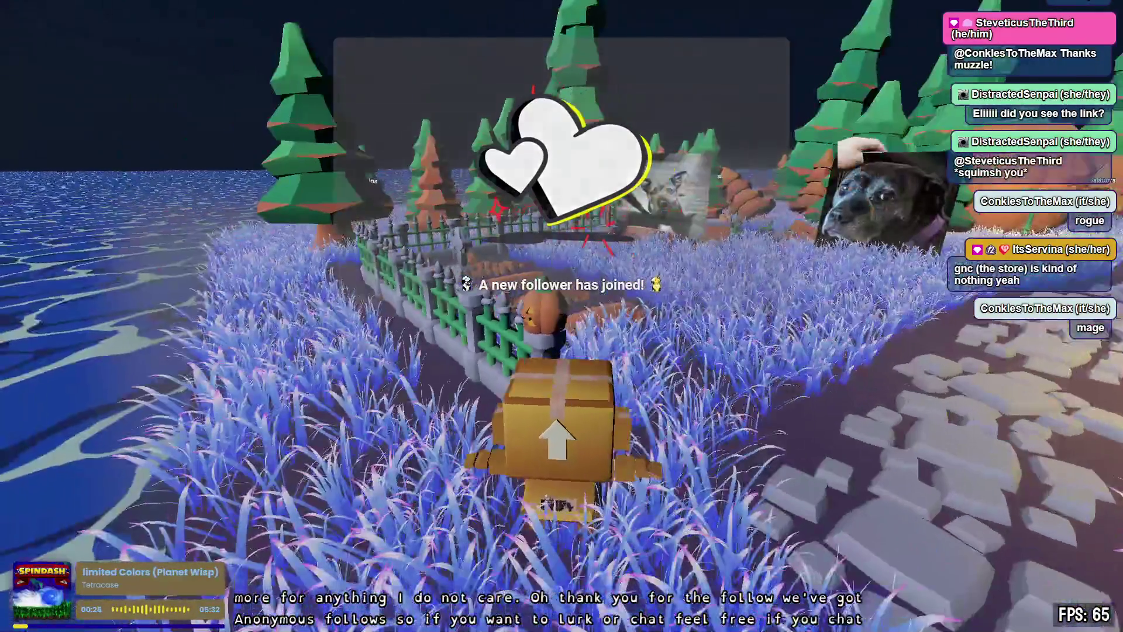
pyautogui.press('Left')
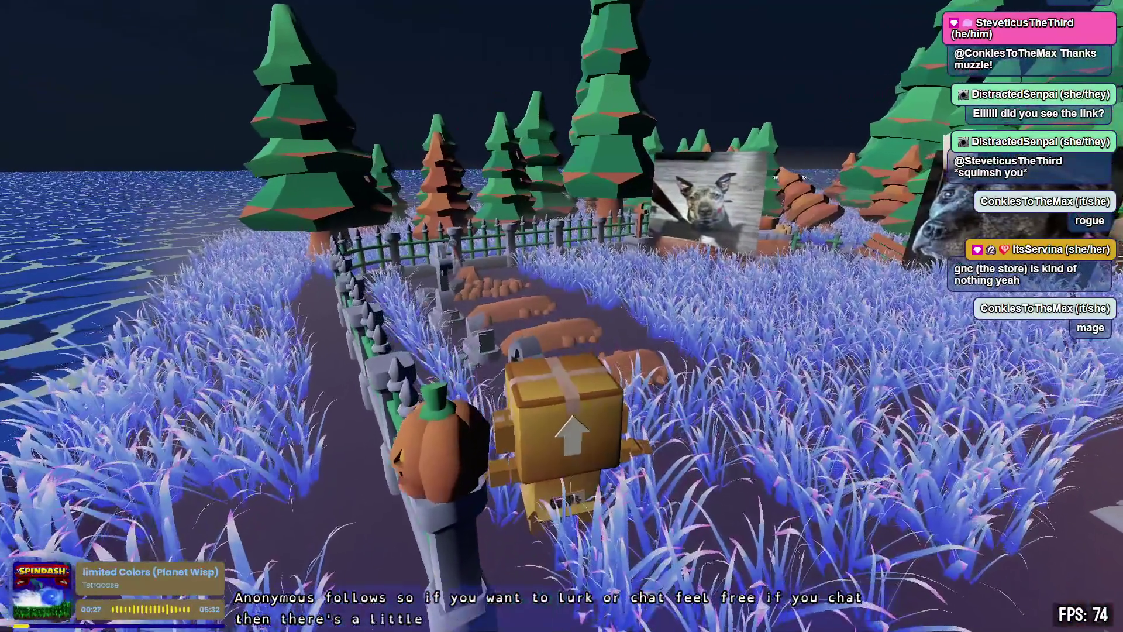
pyautogui.press('d')
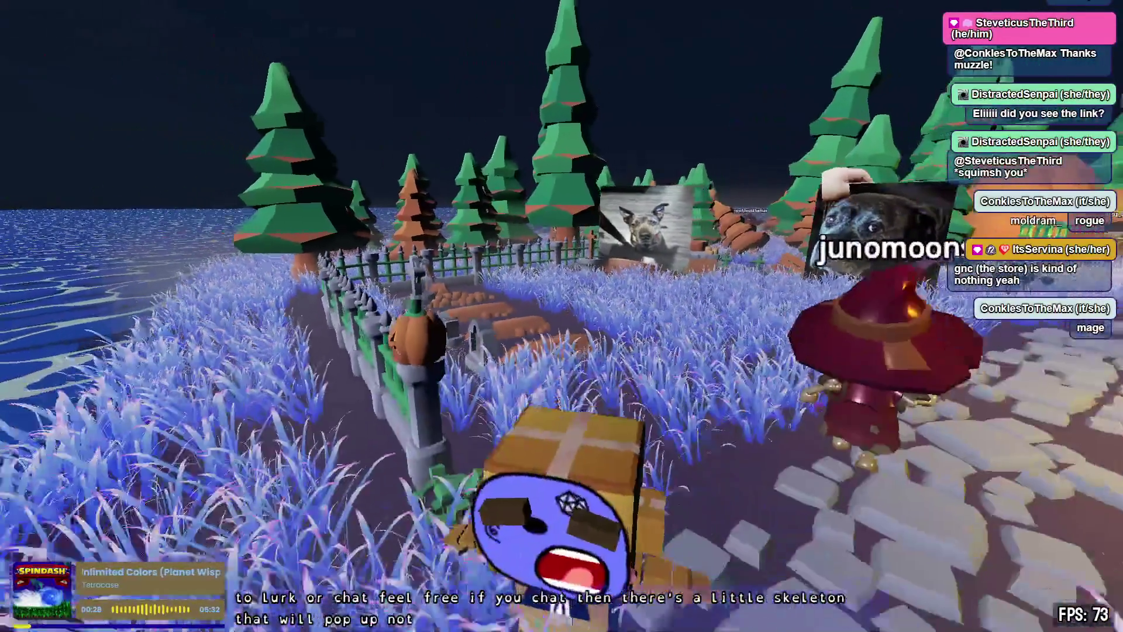
pyautogui.press('w')
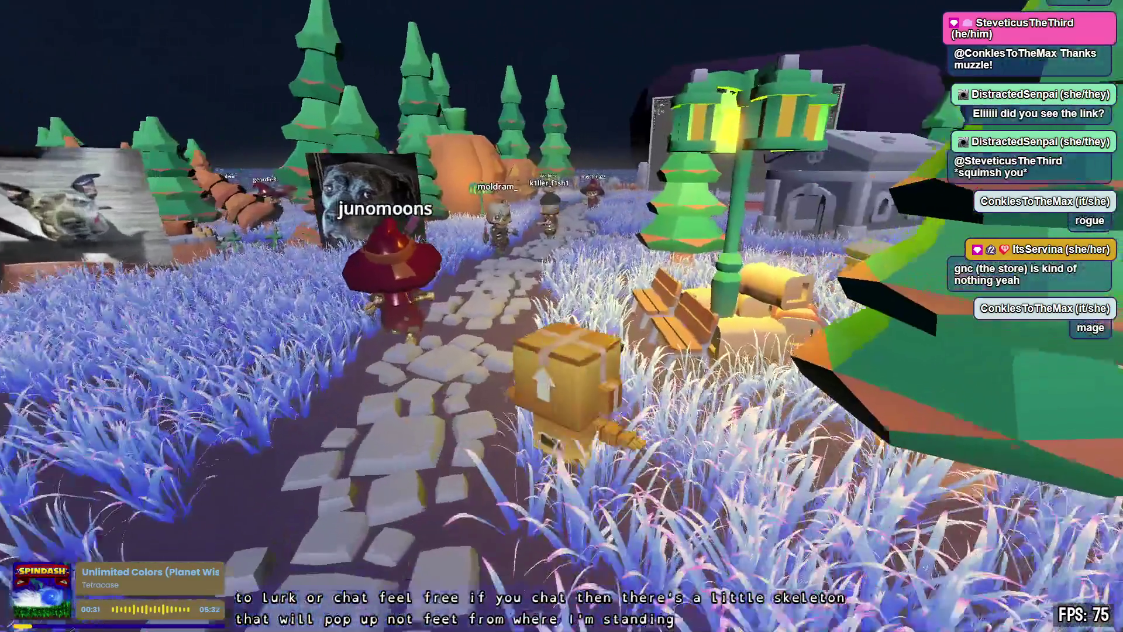
pyautogui.press('w')
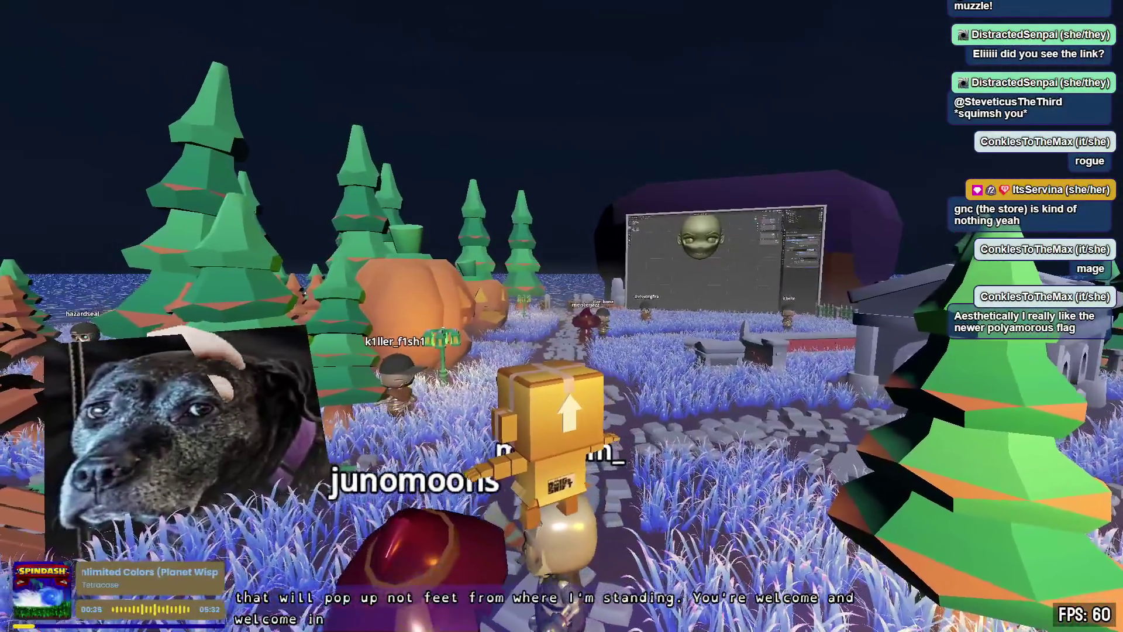
# Move the avatar past the lamp post and jump onto the mausoleum roof, facing the viewer.
pyautogui.press('d')
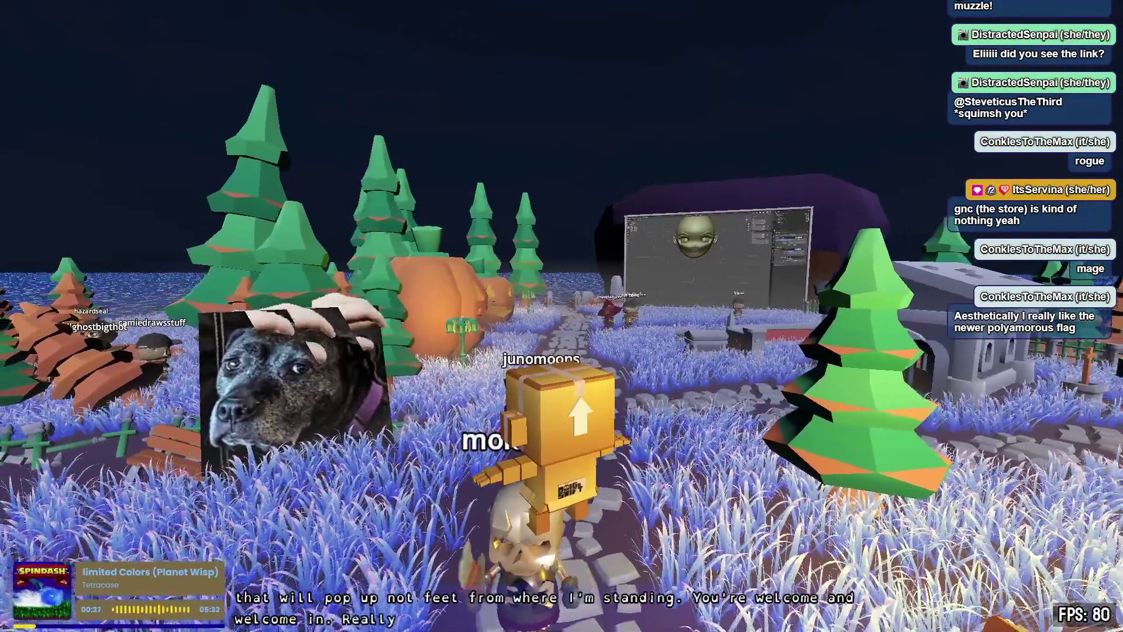
pyautogui.press('d')
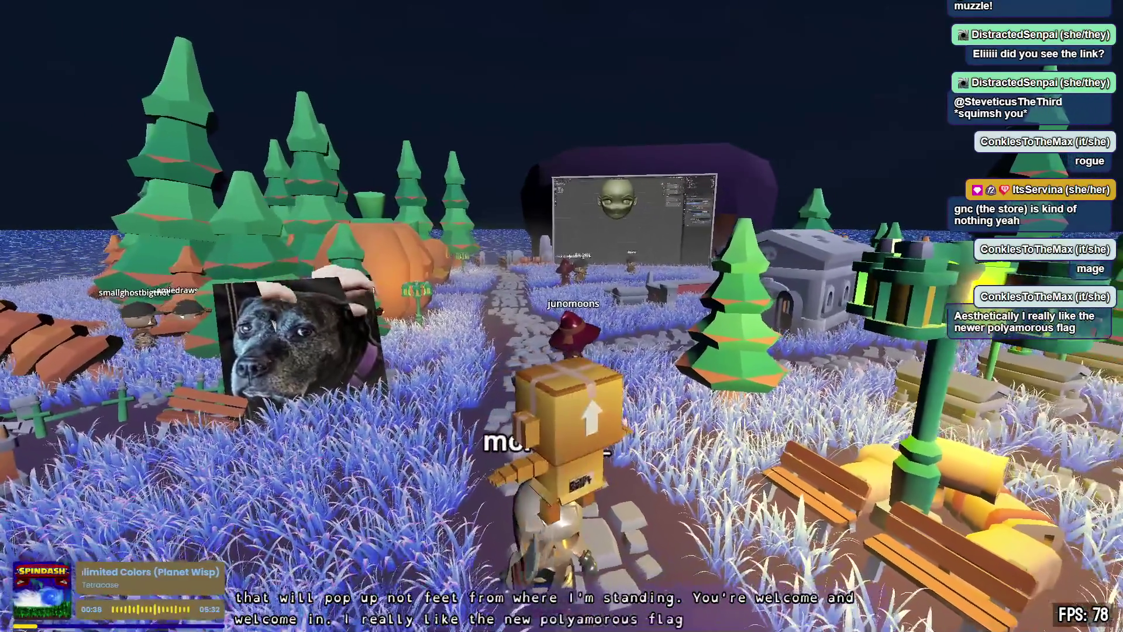
pyautogui.press('d')
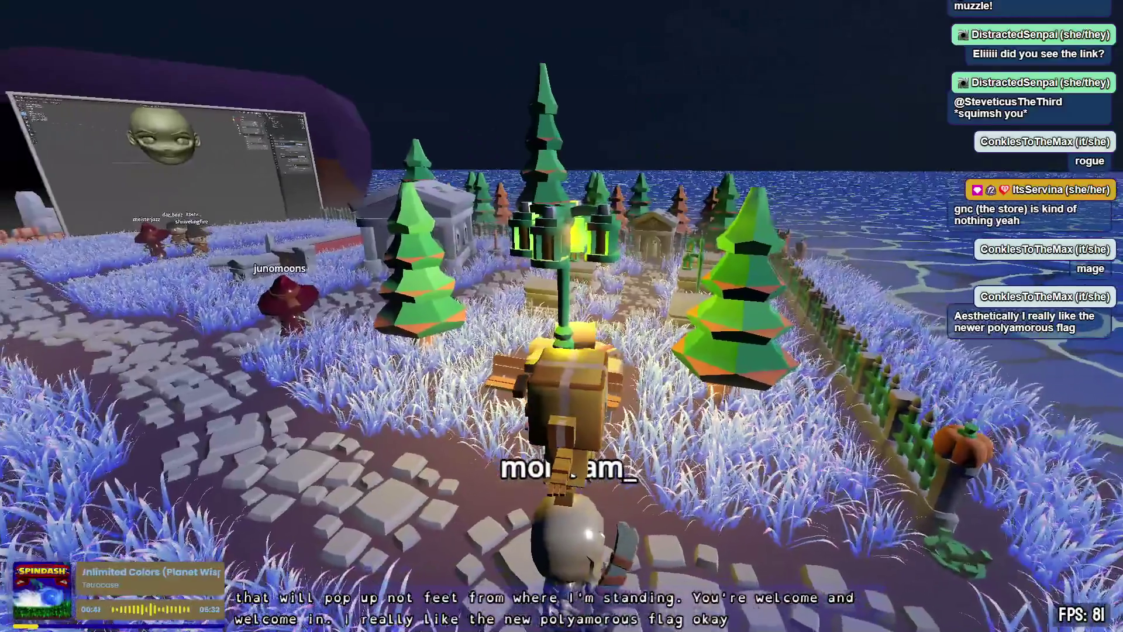
pyautogui.press('w')
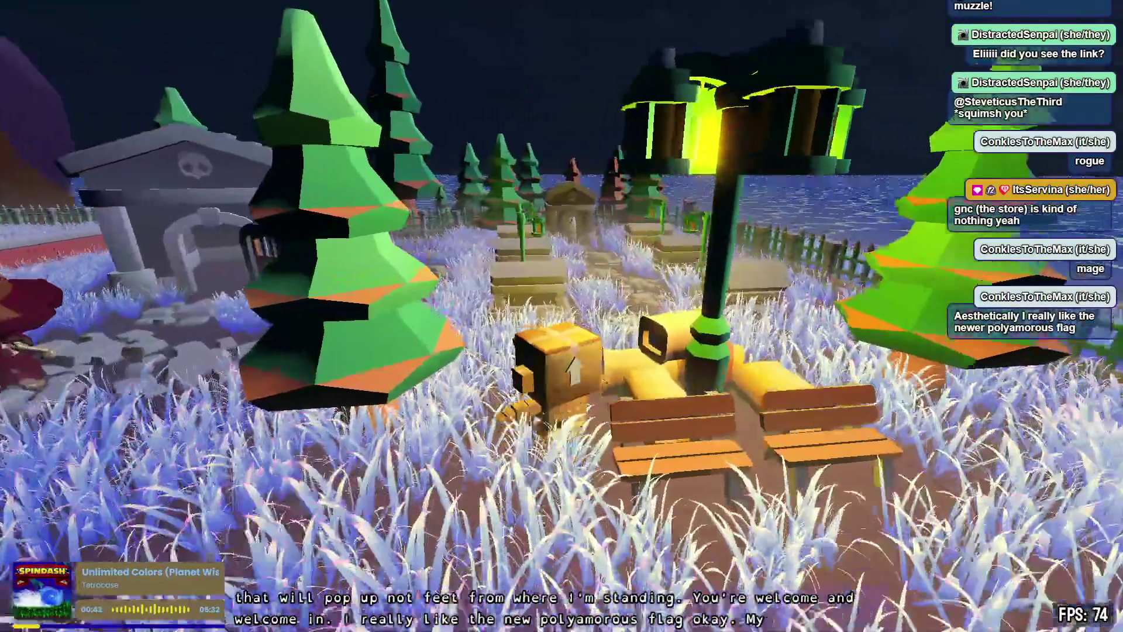
pyautogui.press('a')
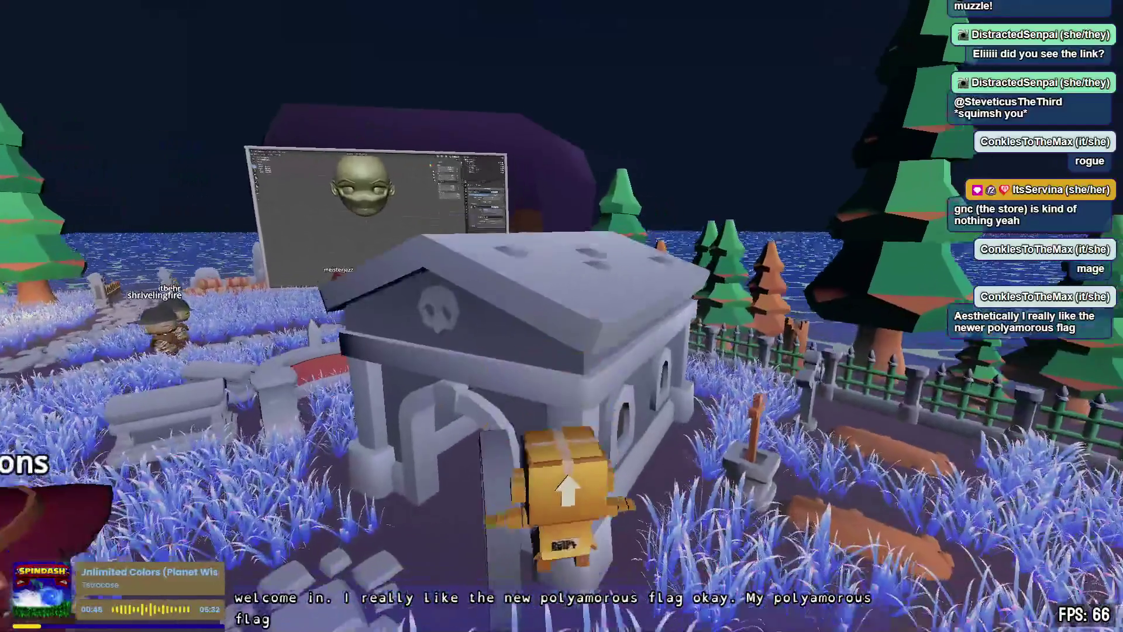
pyautogui.press('w')
pyautogui.press('space')
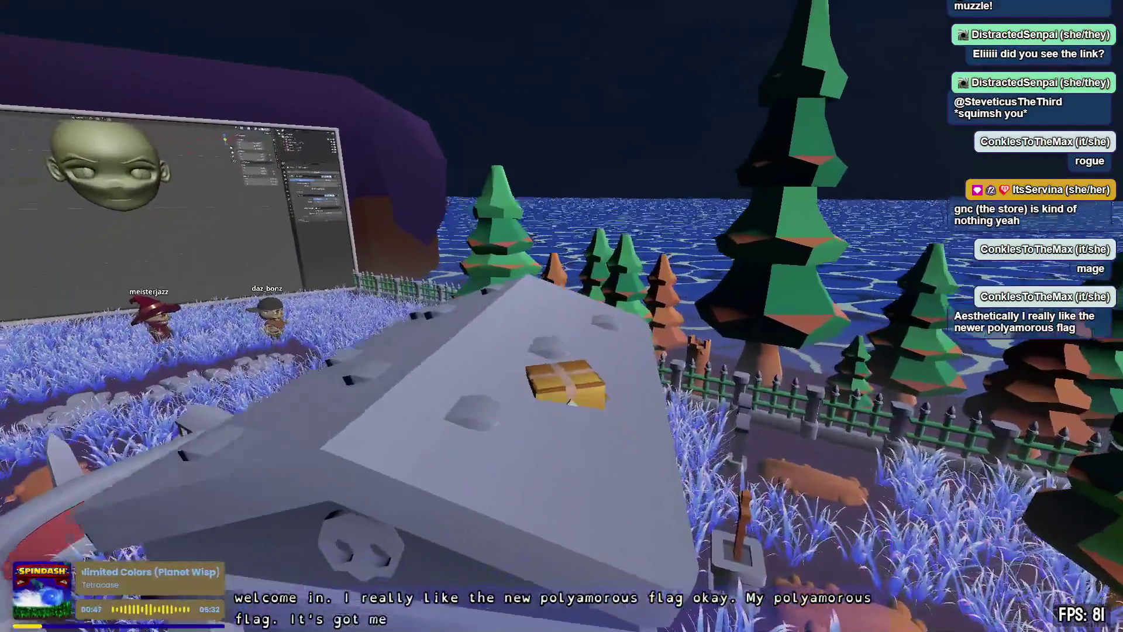
pyautogui.press('s')
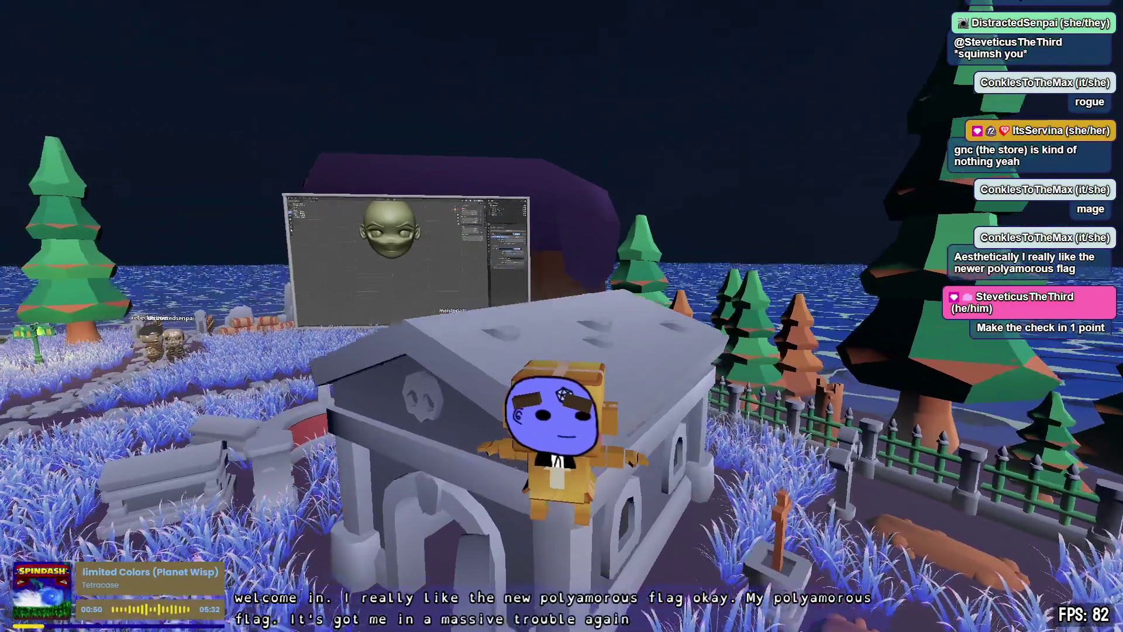
# Walk the box avatar off the mausoleum roof, past the skeleton player, into the grass before the Blender-head screen.
pyautogui.moveTo(562, 316); pyautogui.dragTo(562, 316)
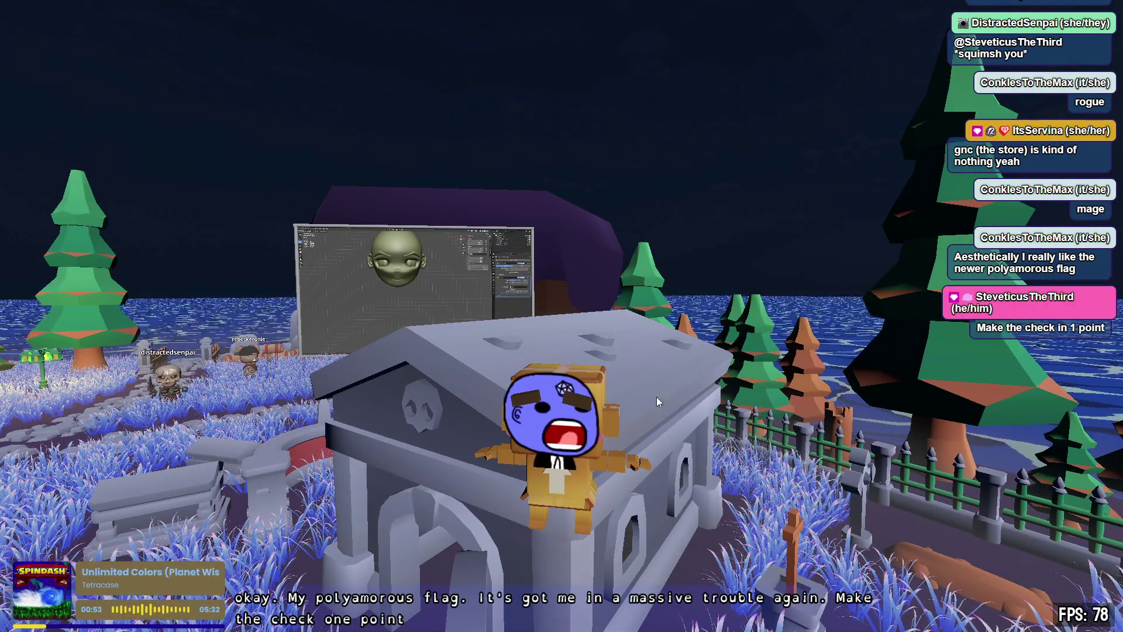
pyautogui.press('w')
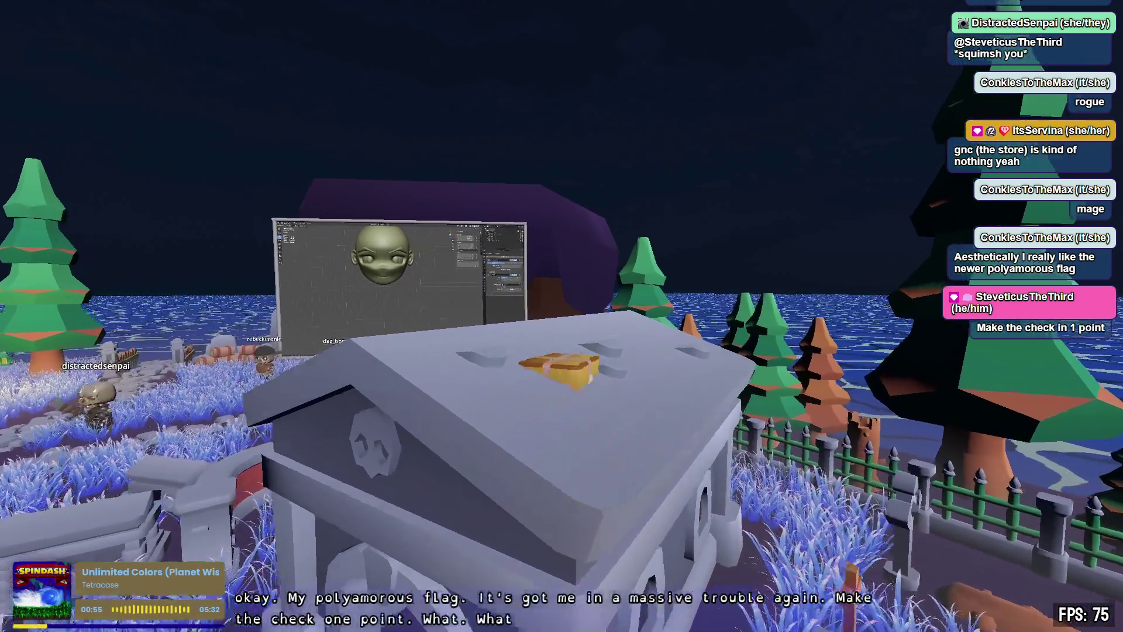
pyautogui.press('s')
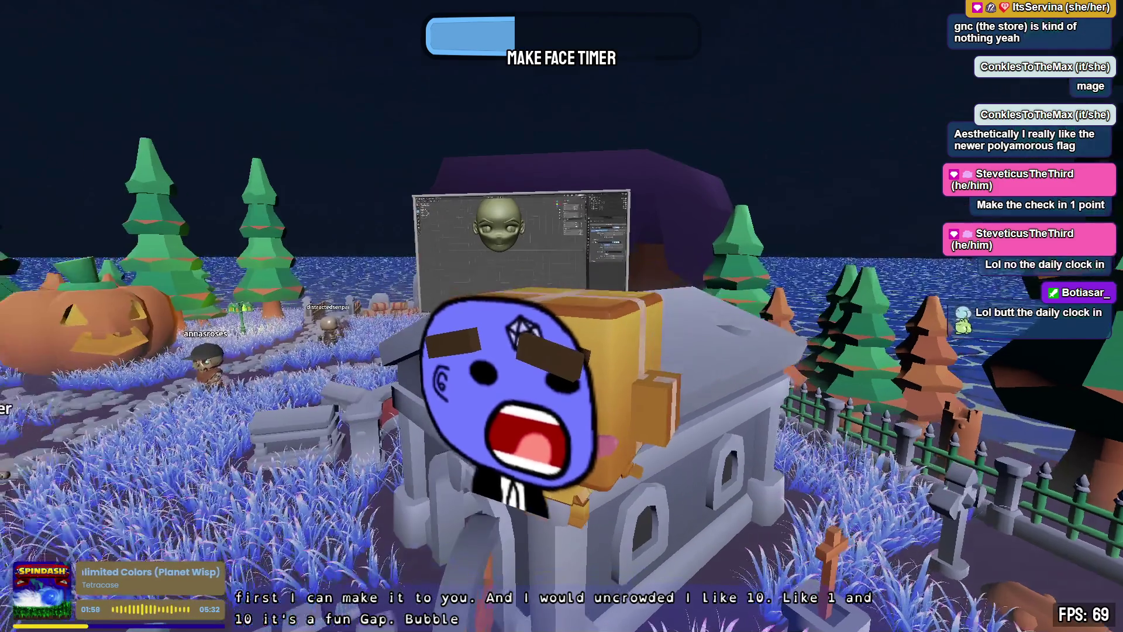
pyautogui.press('w')
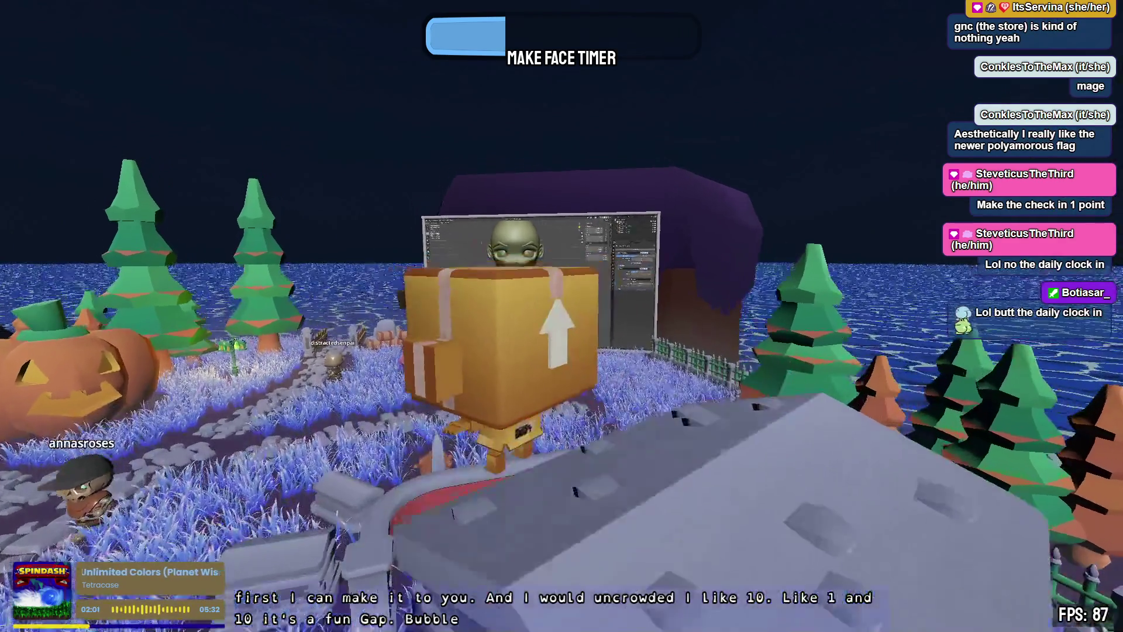
pyautogui.press('a')
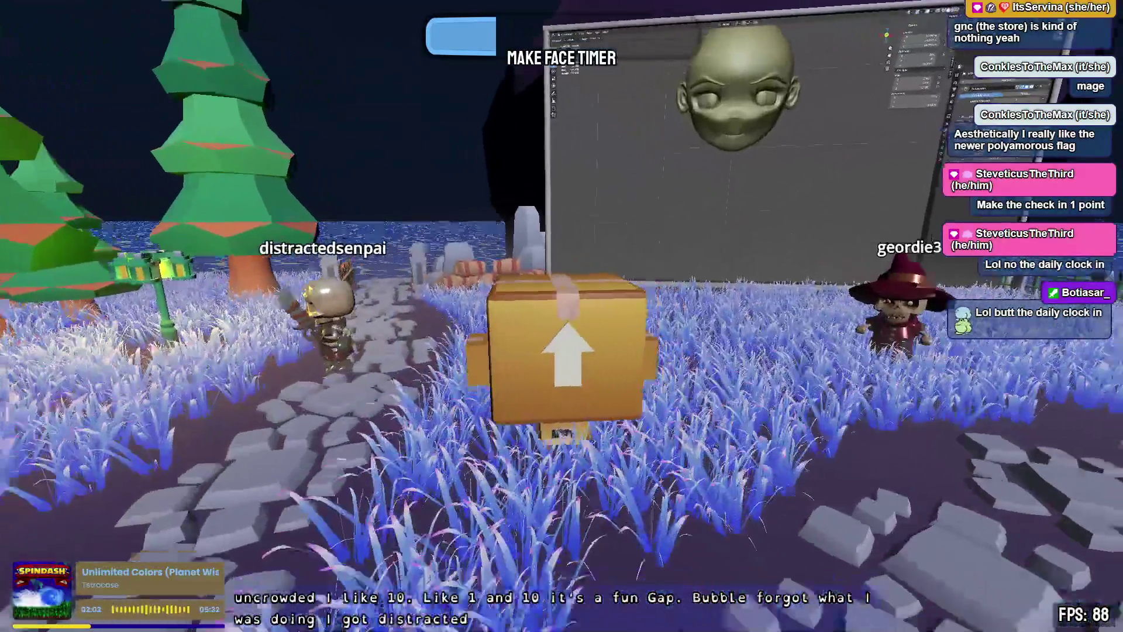
pyautogui.press('w')
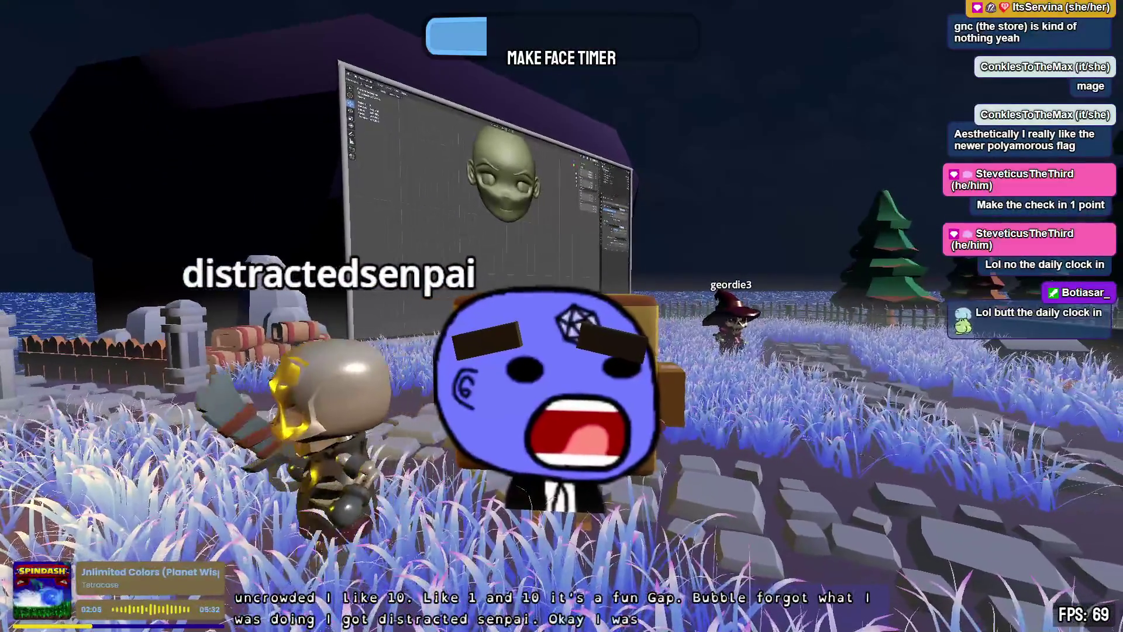
pyautogui.press('a')
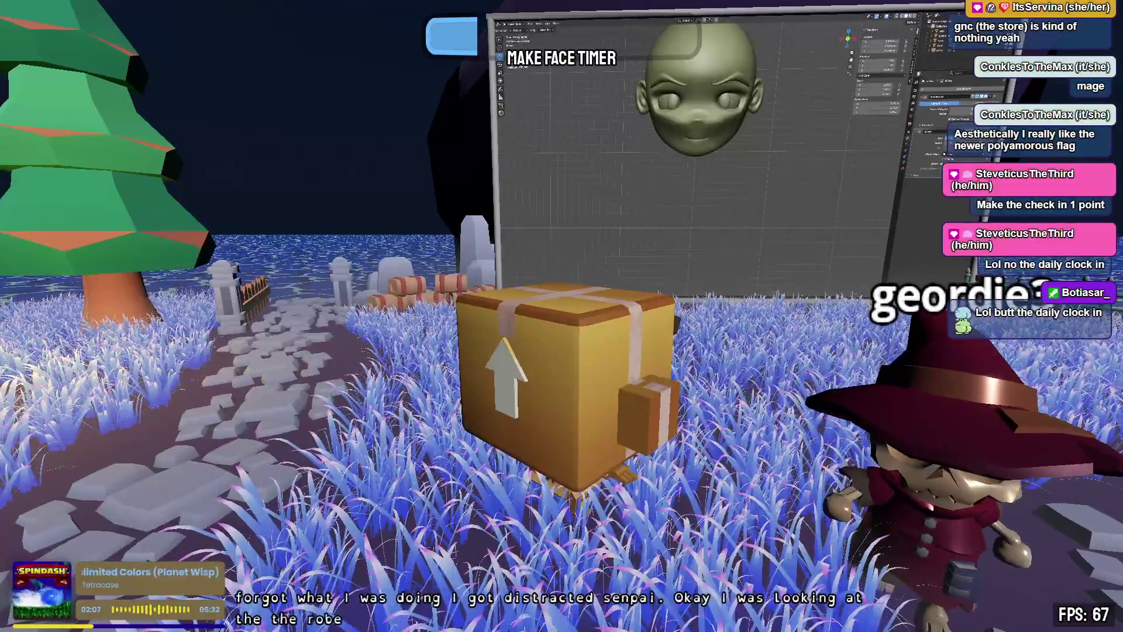
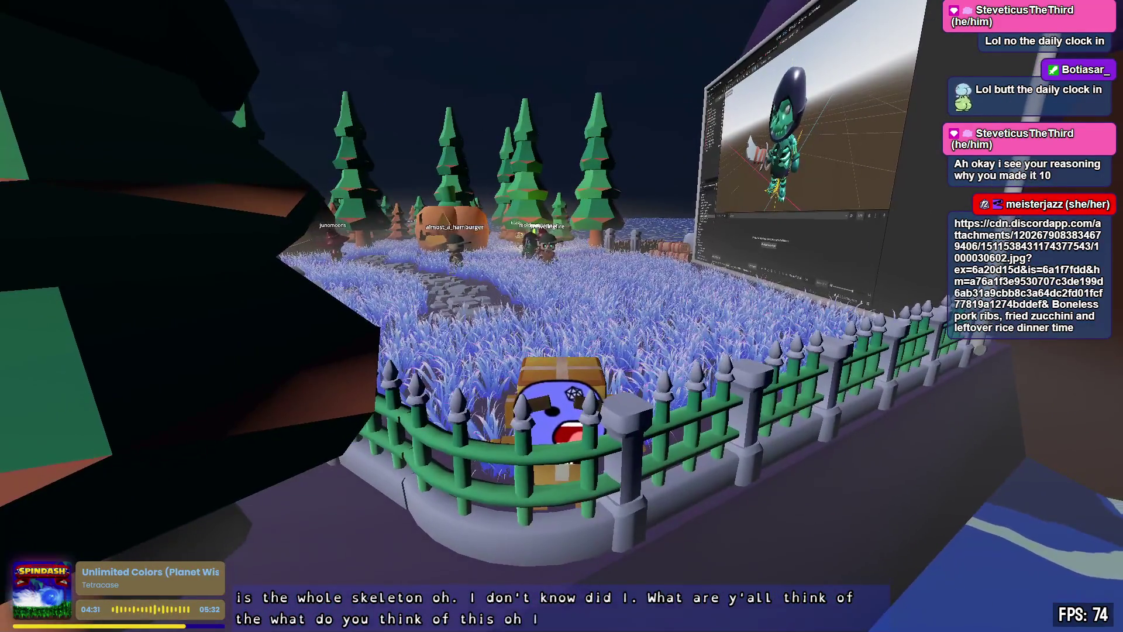
# Walk the box avatar down the stone path to the other players and turn it to face the camera.
pyautogui.press('w')
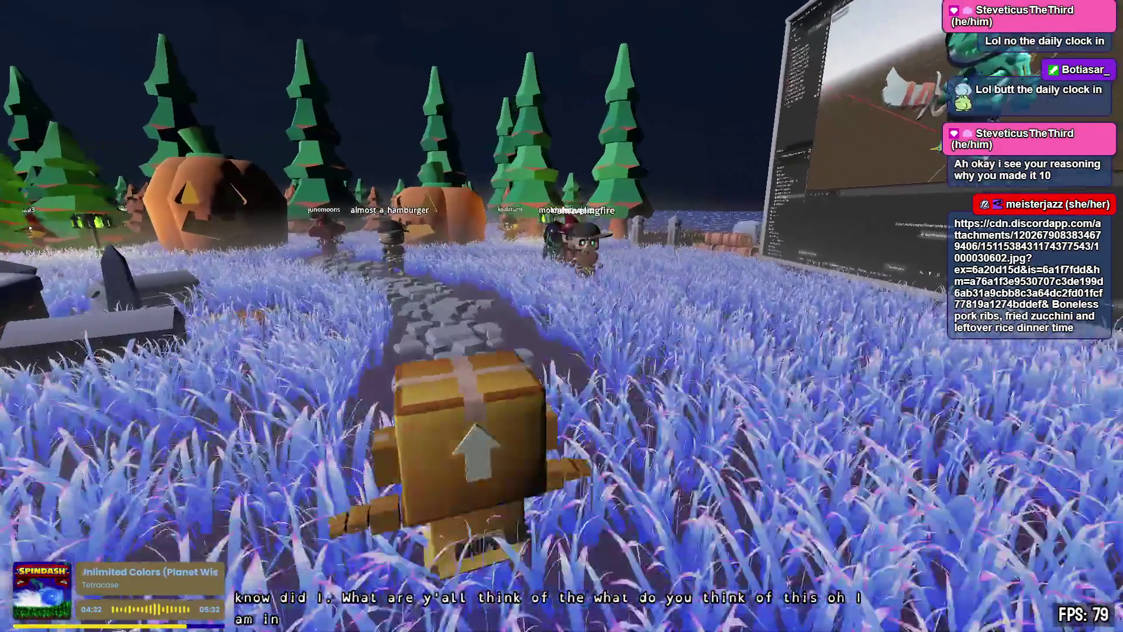
pyautogui.press('w')
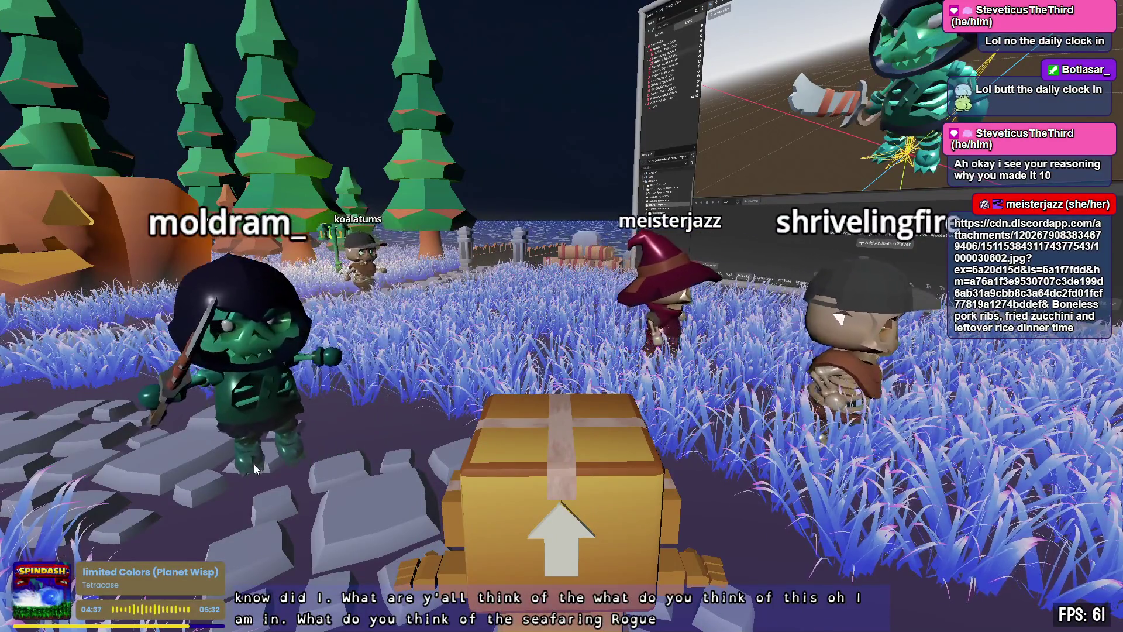
pyautogui.moveTo(559, 454); pyautogui.dragTo(994, 454)
pyautogui.moveTo(561, 316)
pyautogui.mouseDown()
pyautogui.moveTo(819, 315)
pyautogui.moveTo(316, 316)
pyautogui.moveTo(444, 269)
pyautogui.moveTo(585, 269)
pyautogui.moveTo(567, 269)
pyautogui.mouseUp()
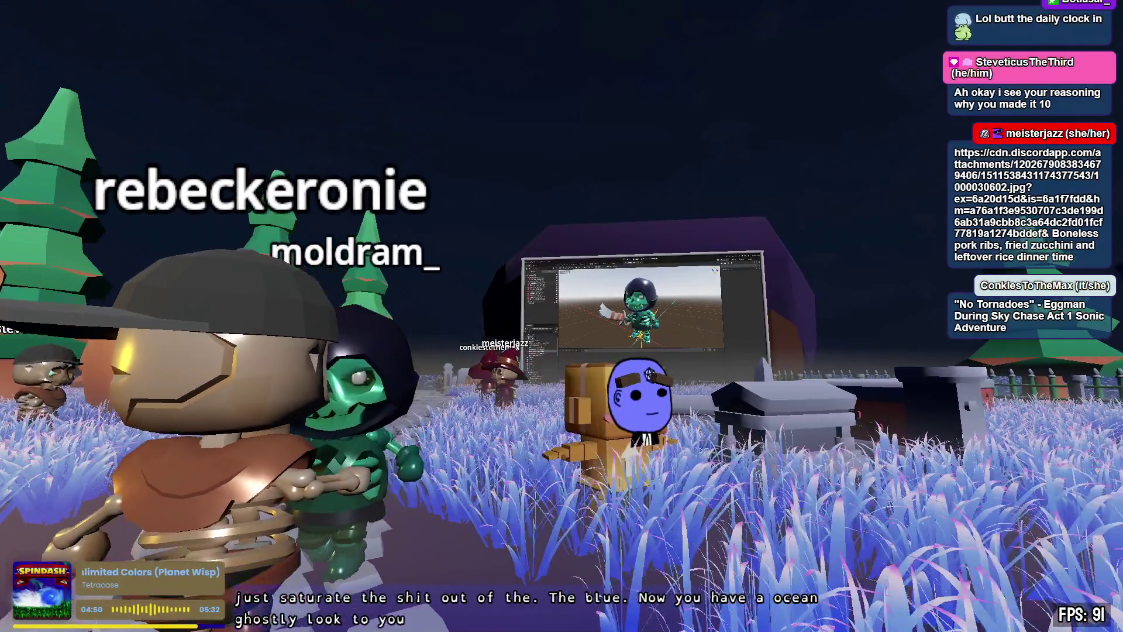
pyautogui.moveTo(567, 269)
pyautogui.mouseDown()
pyautogui.moveTo(497, 269)
pyautogui.moveTo(409, 292)
pyautogui.moveTo(701, 287)
pyautogui.mouseUp()
pyautogui.press('s')
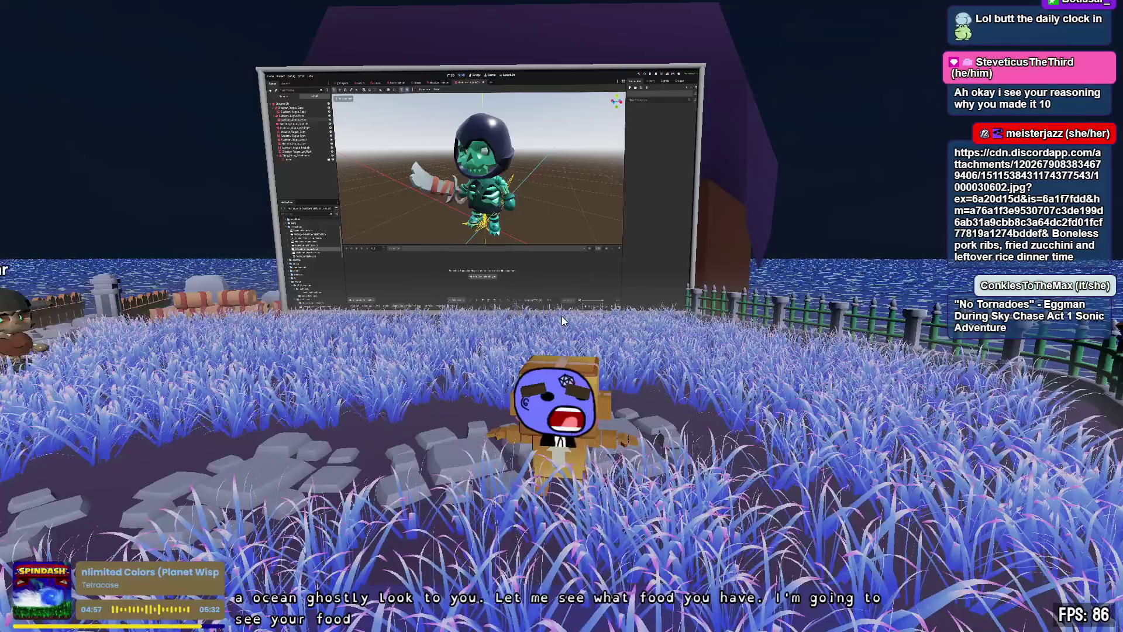
# Switch the big screen to the browser feed and walk up to the rice, zucchini and ribs photo.
pyautogui.press('w')
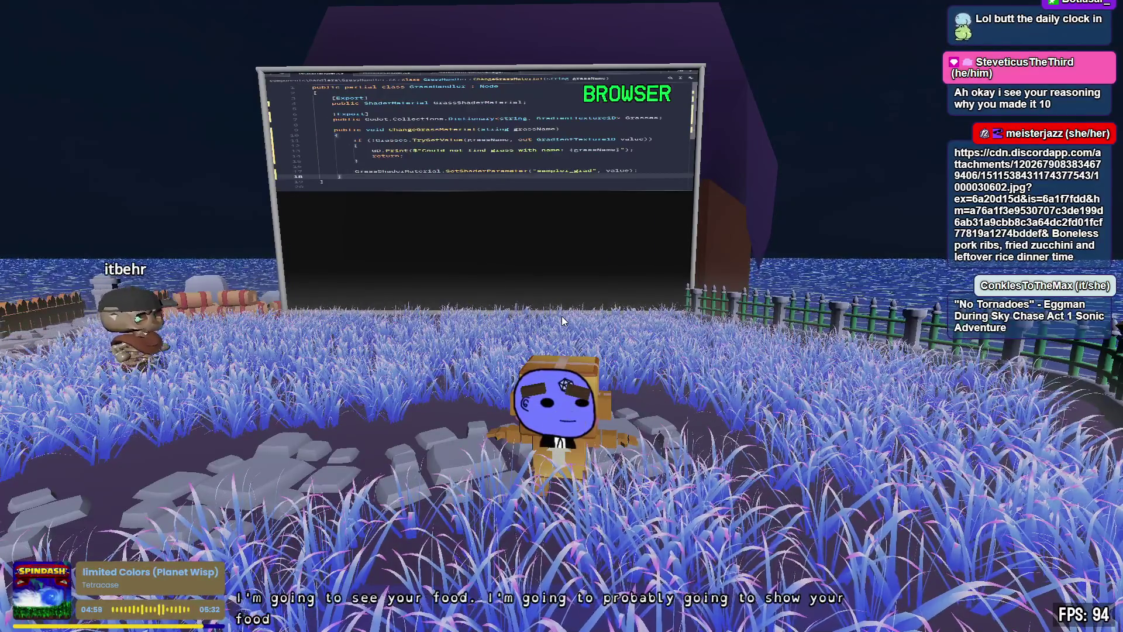
pyautogui.press('w')
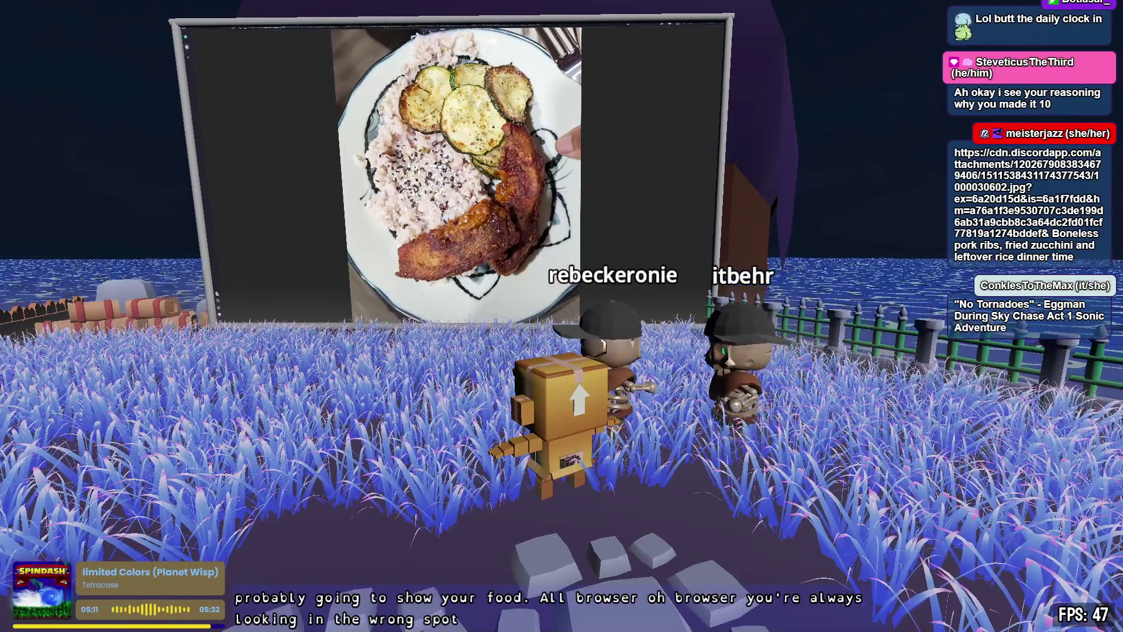
pyautogui.press('w')
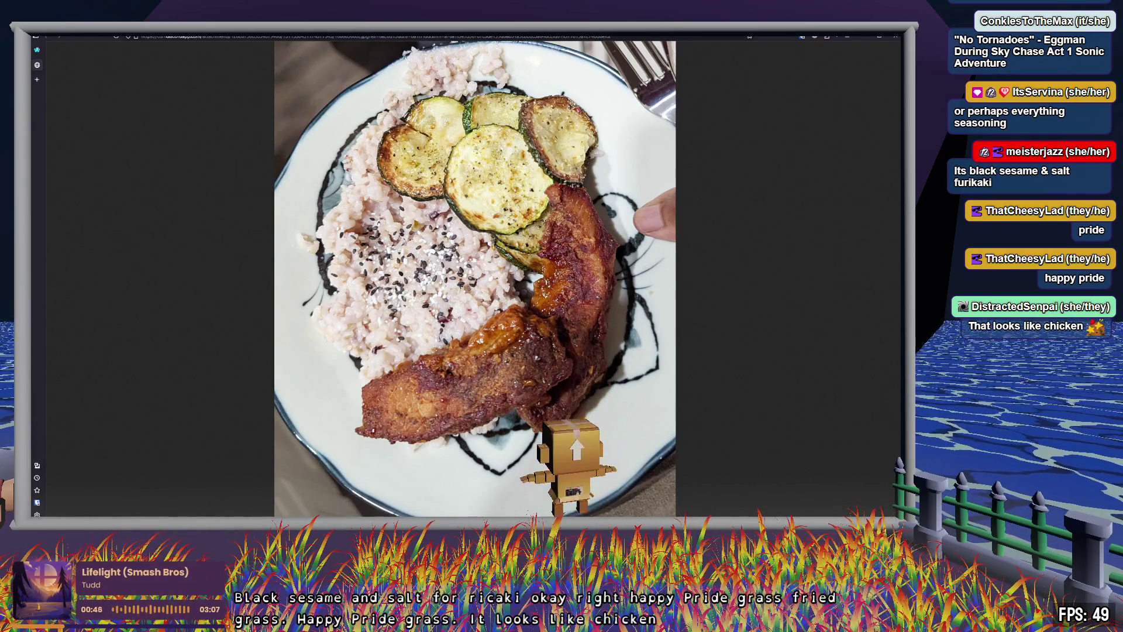
# In Godot, select then deselect Skeleton_Rogue_Cape and save the skeleton-rogue scene with Ctrl+S.
pyautogui.hotkey('alt', 'Tab')
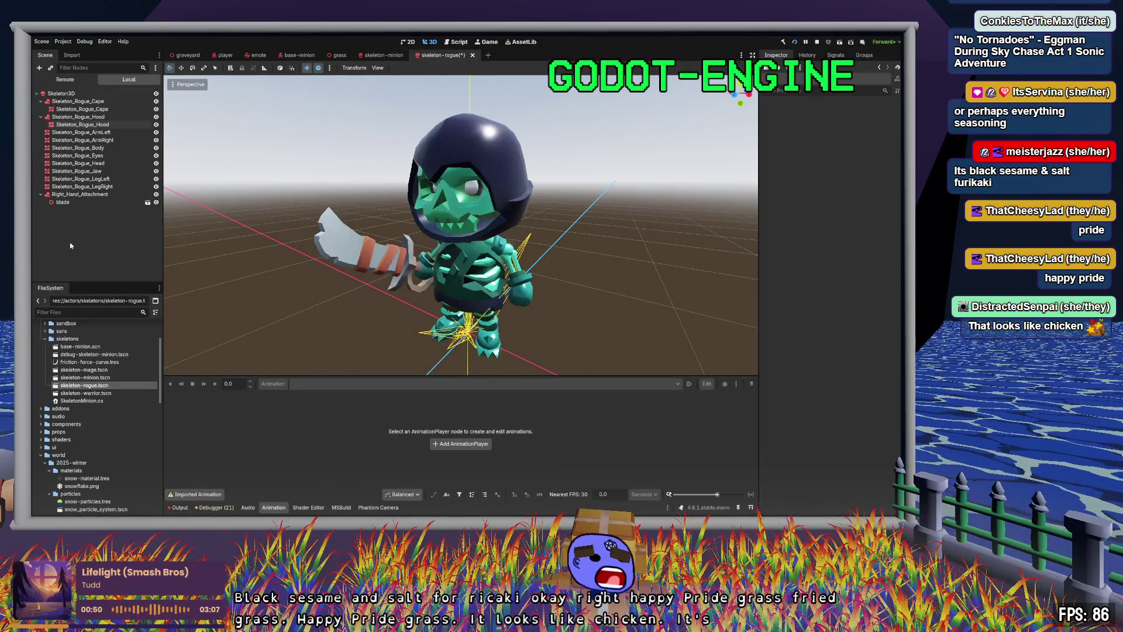
pyautogui.click(86, 109)
pyautogui.click(109, 241)
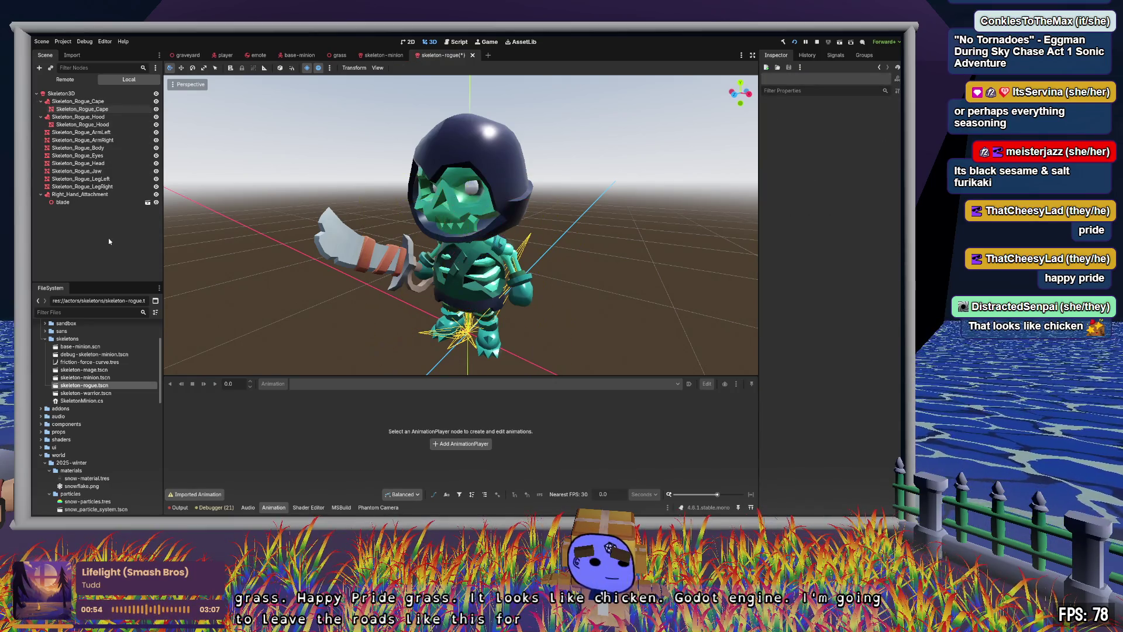
pyautogui.hotkey('ctrl', 's')
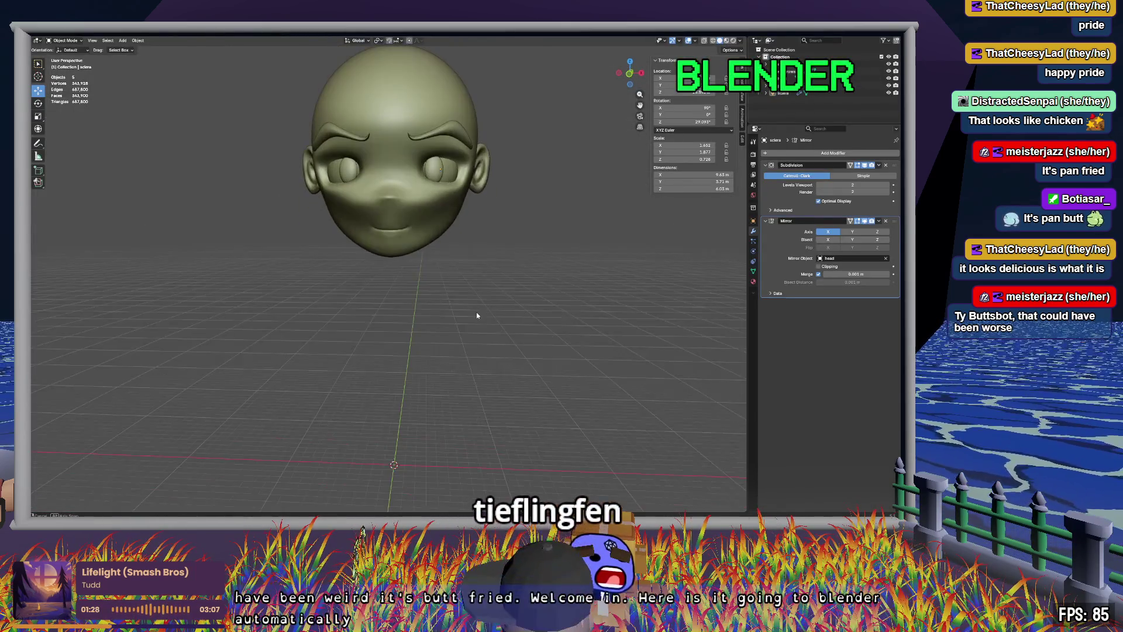
# Hide the ears, eyebrows, pupils and sclera objects in the Outliner, leaving only the bare head.
pyautogui.scroll(-3, 452, 269)
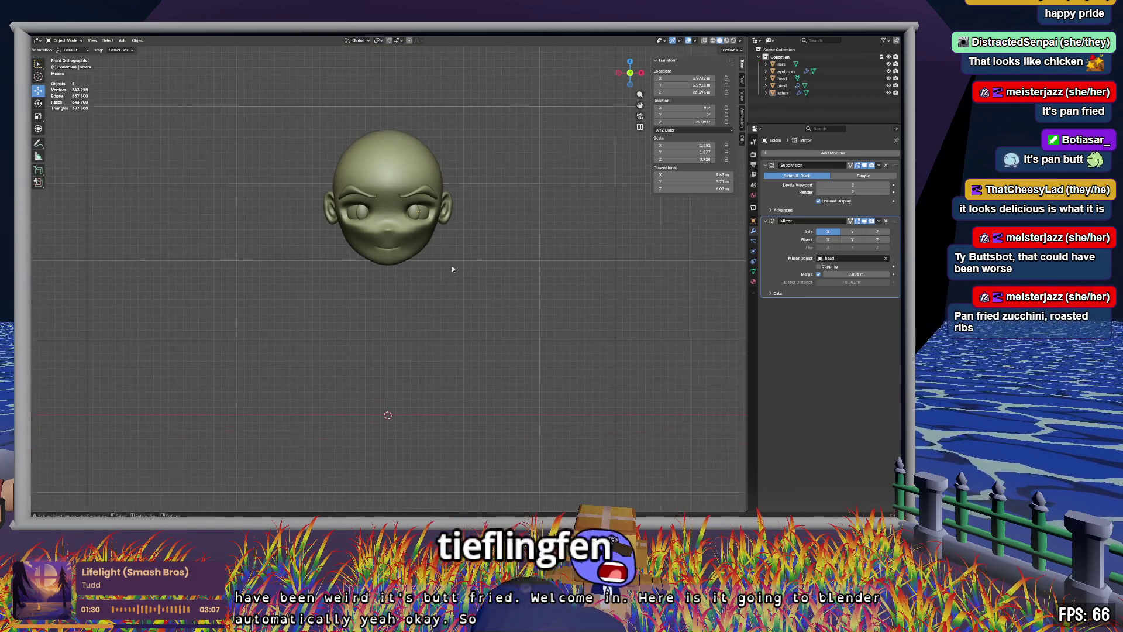
pyautogui.scroll(1, 449, 285)
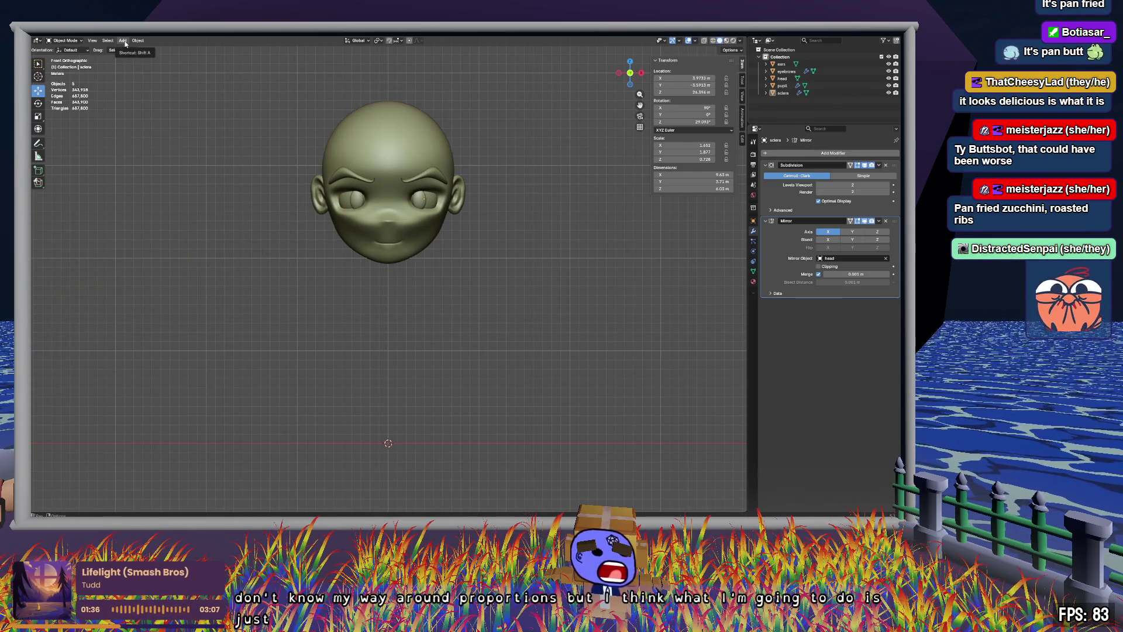
pyautogui.click(787, 65)
pyautogui.click(889, 64)
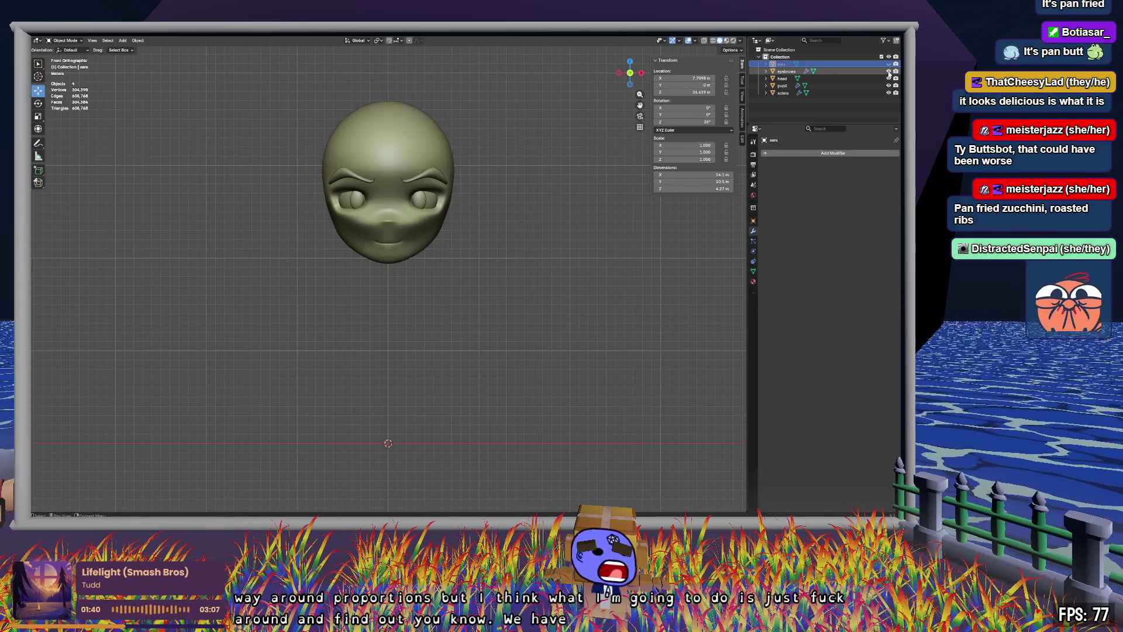
pyautogui.click(889, 70)
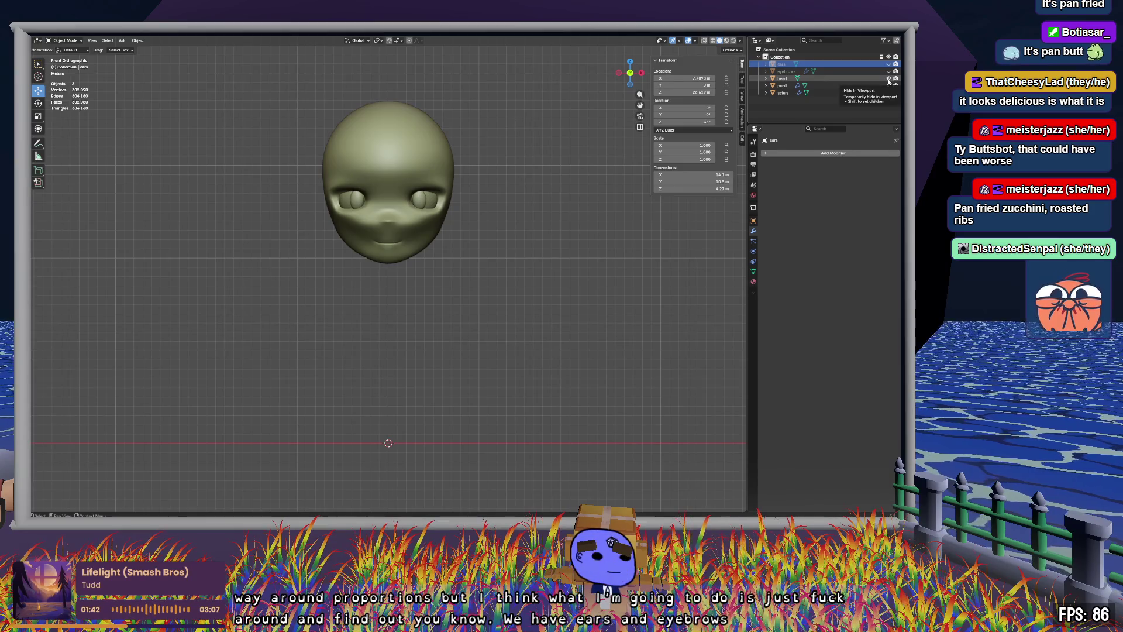
pyautogui.click(888, 85)
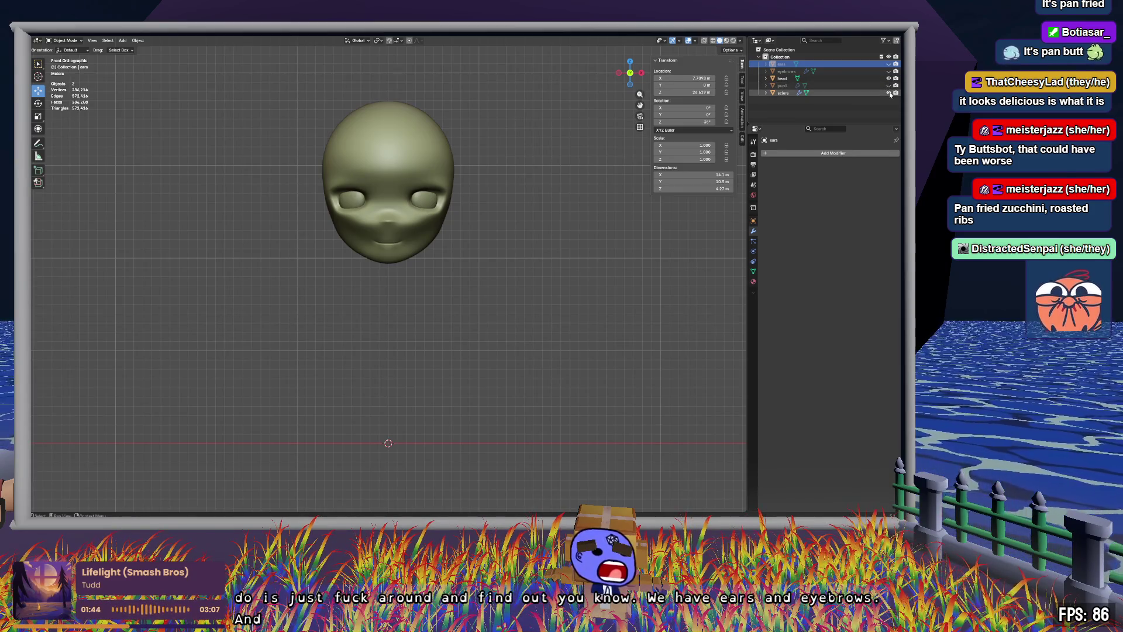
pyautogui.click(888, 93)
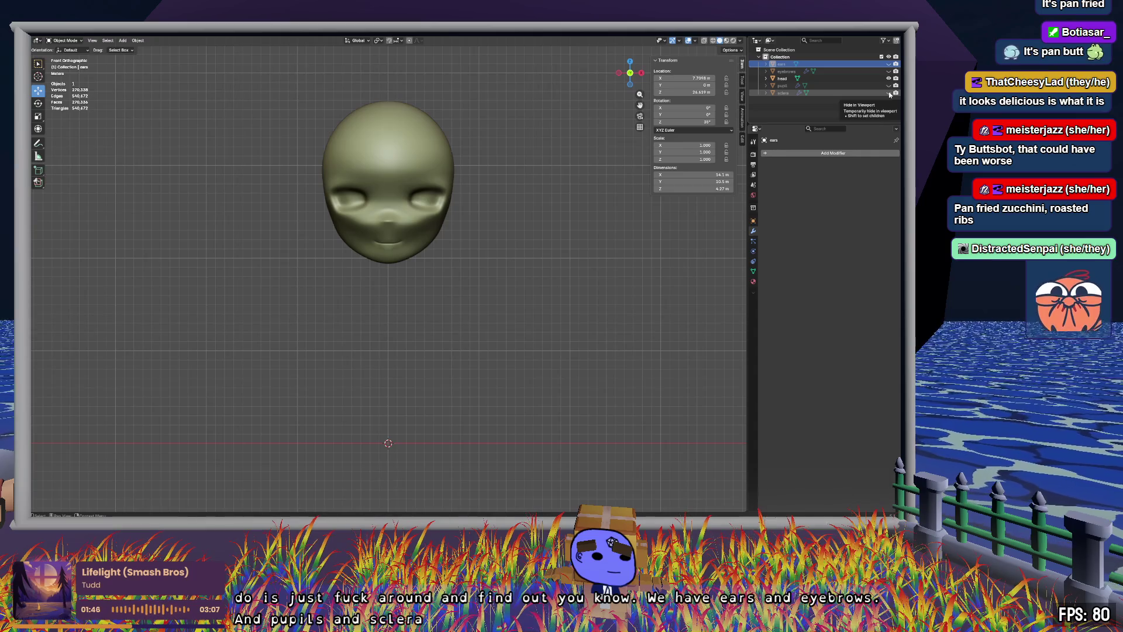
pyautogui.scroll(5, 395, 198)
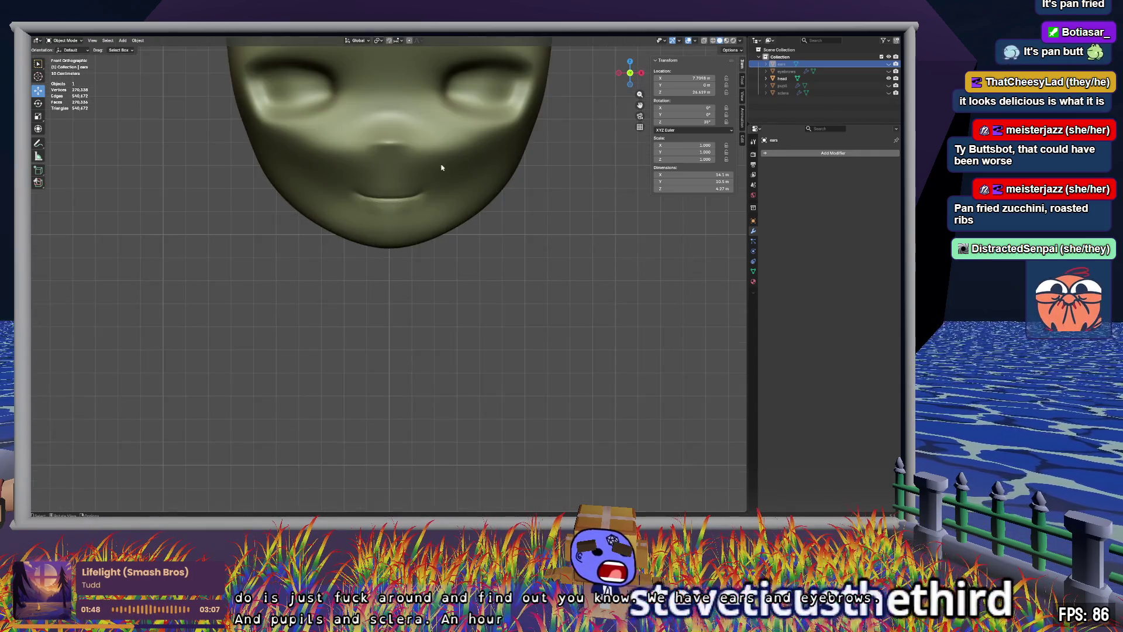
pyautogui.scroll(-5, 455, 264)
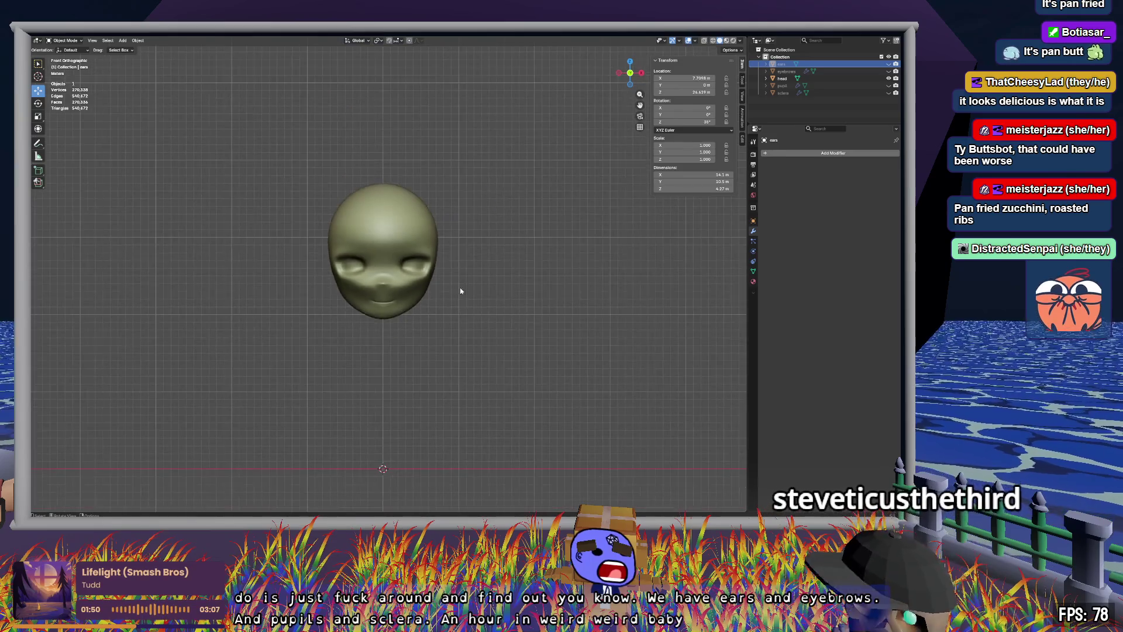
pyautogui.scroll(-2, 461, 270)
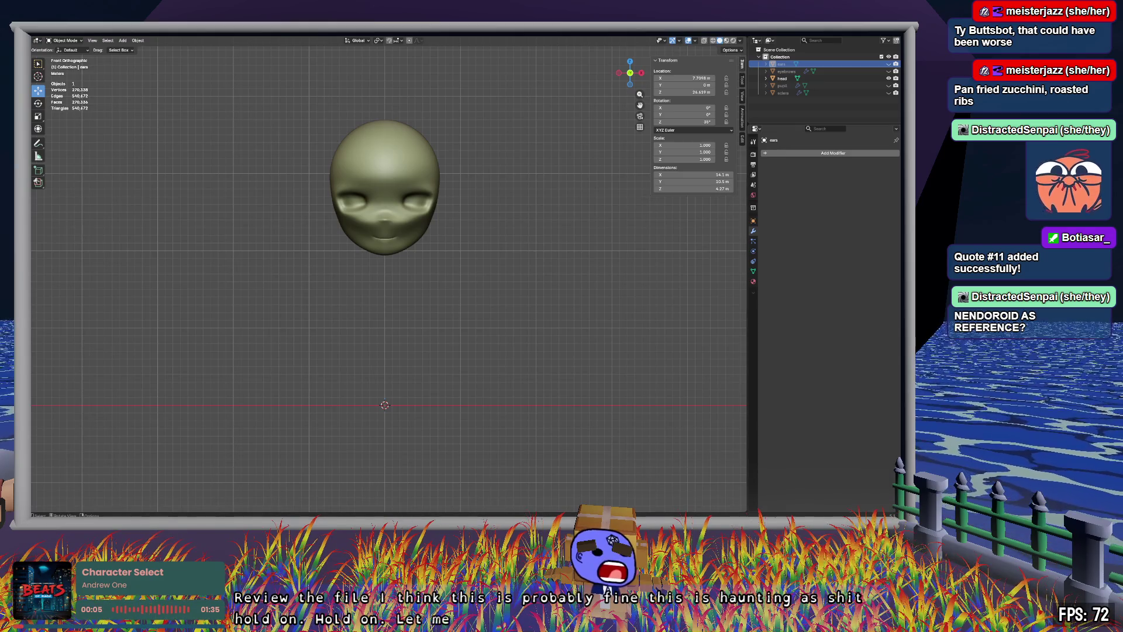
pyautogui.hotkey('alt', 'Tab')
pyautogui.hotkey('alt', 'Tab')
pyautogui.hotkey('alt', 'Tab')
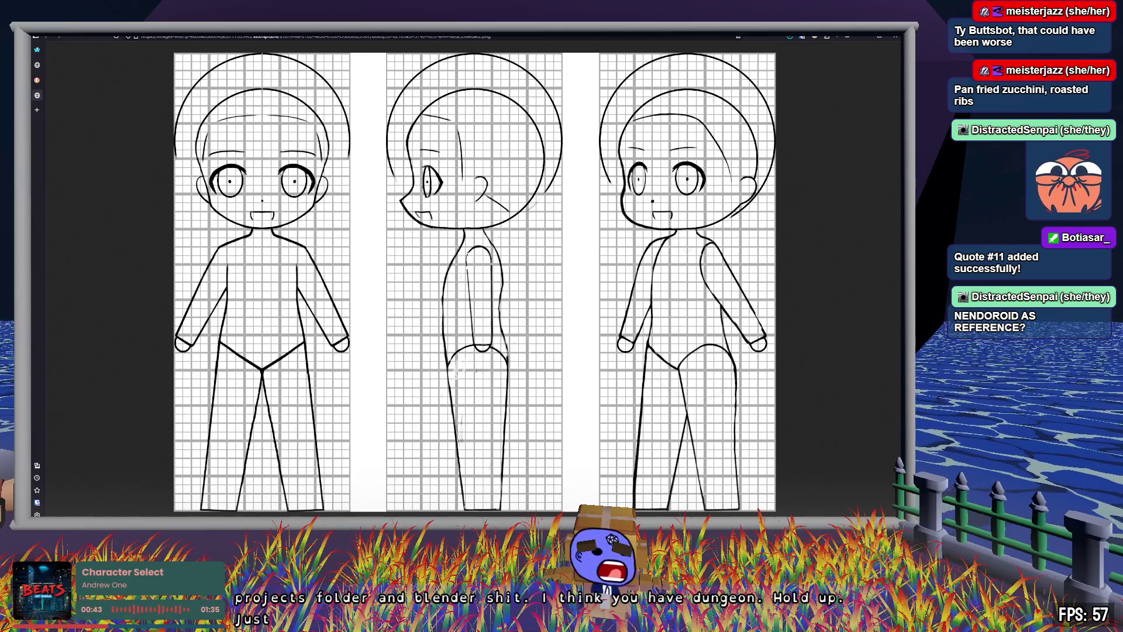
pyautogui.hotkey('alt', 'Tab')
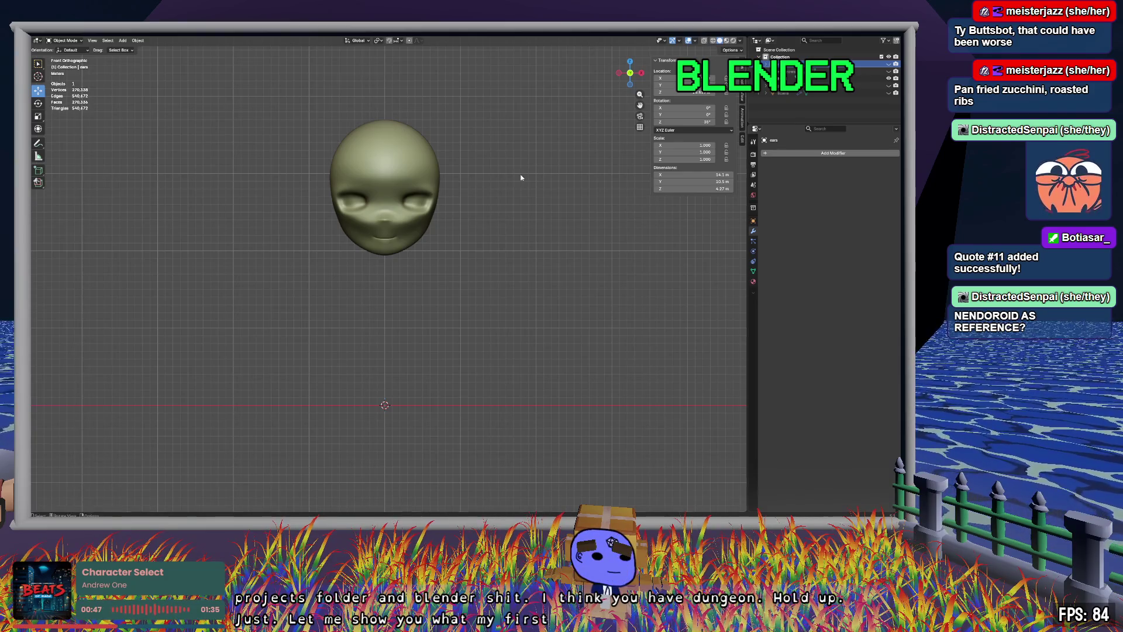
# Add a chibi body reference image through Add > Image > Reference.
pyautogui.rightClick(774, 103)
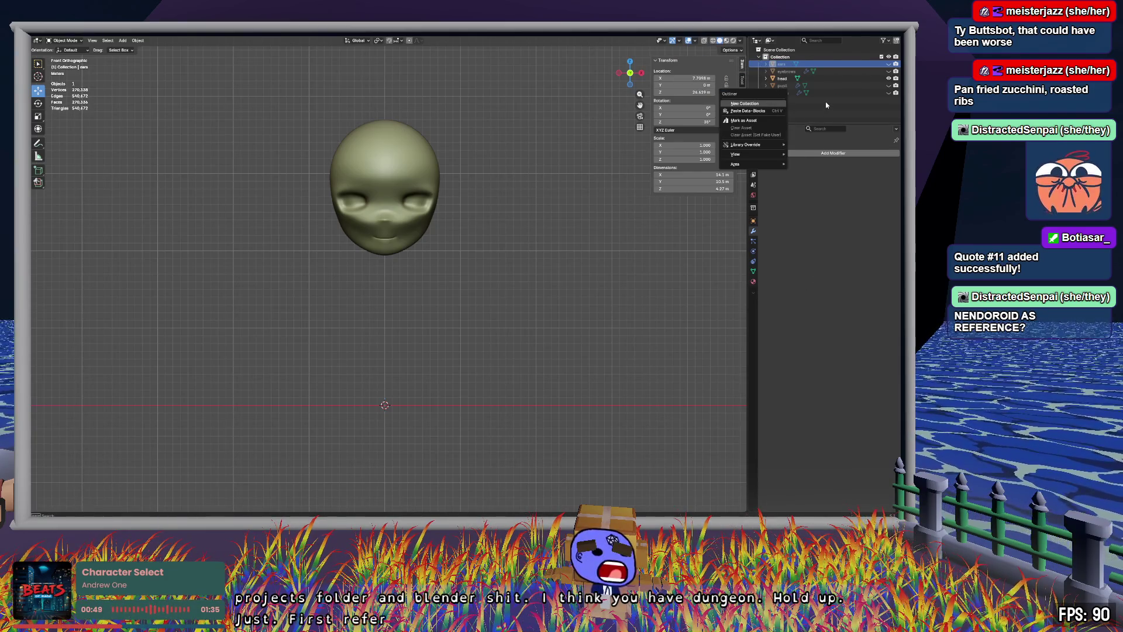
pyautogui.click(122, 41)
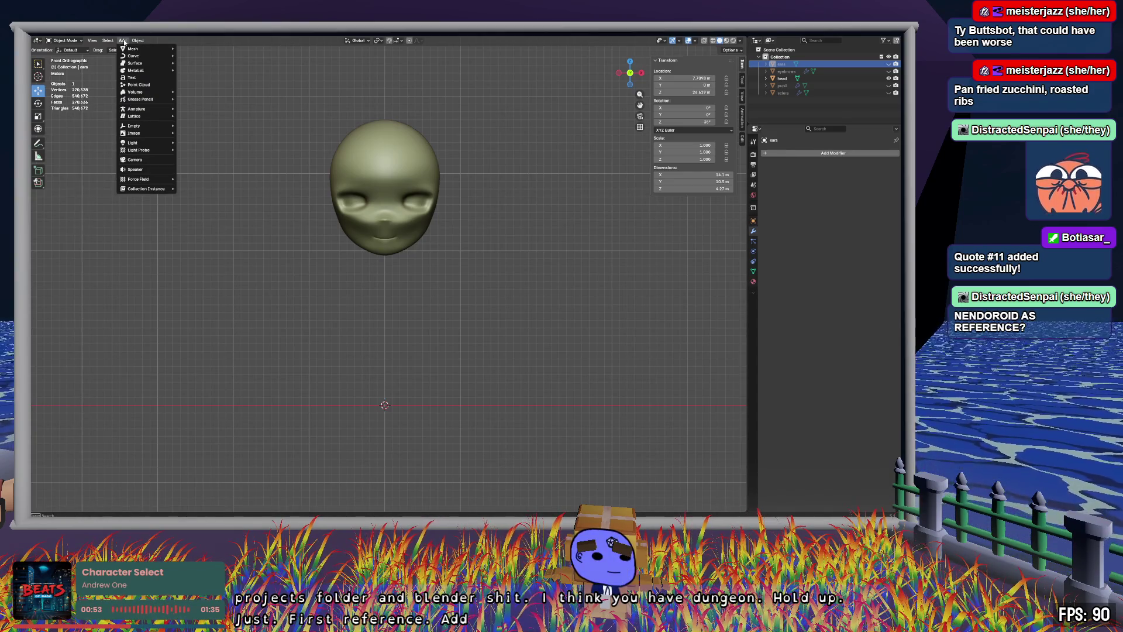
pyautogui.moveTo(140, 132)
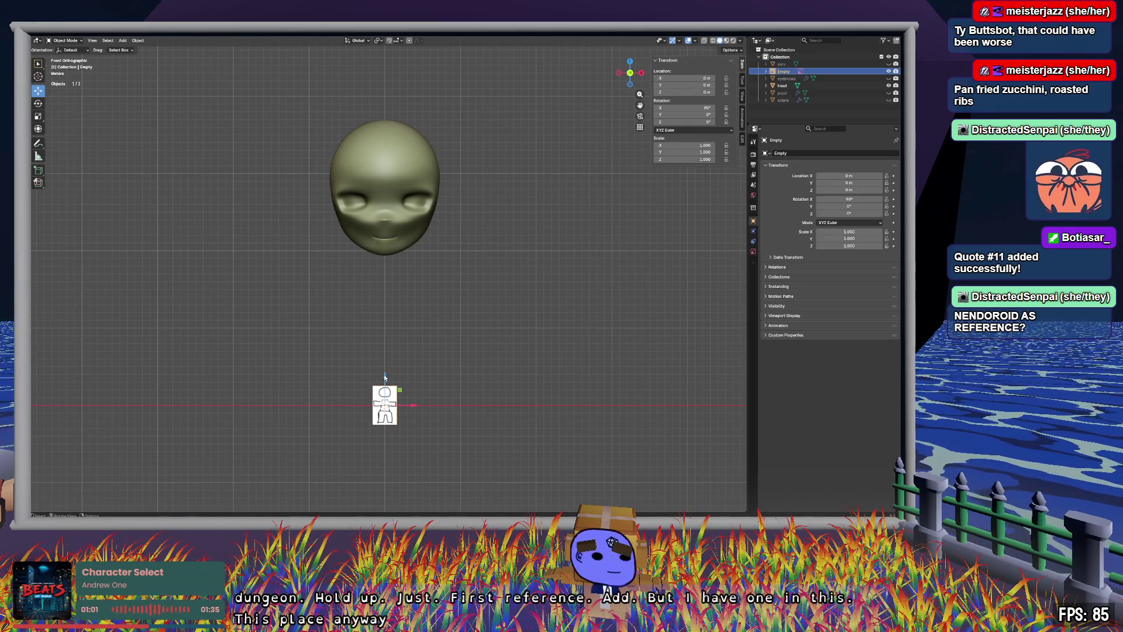
# Raise the reference image along Z and scale it to 9.319 so it fits the head.
pyautogui.moveTo(383, 374); pyautogui.dragTo(386, 261)
pyautogui.press('s')
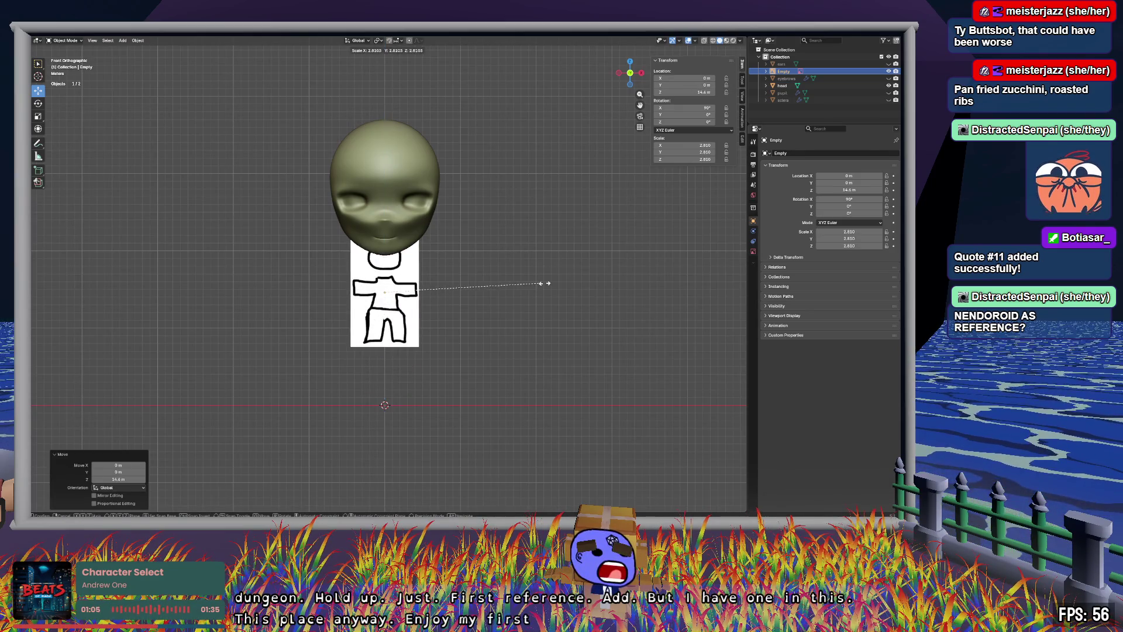
pyautogui.click(189, 270)
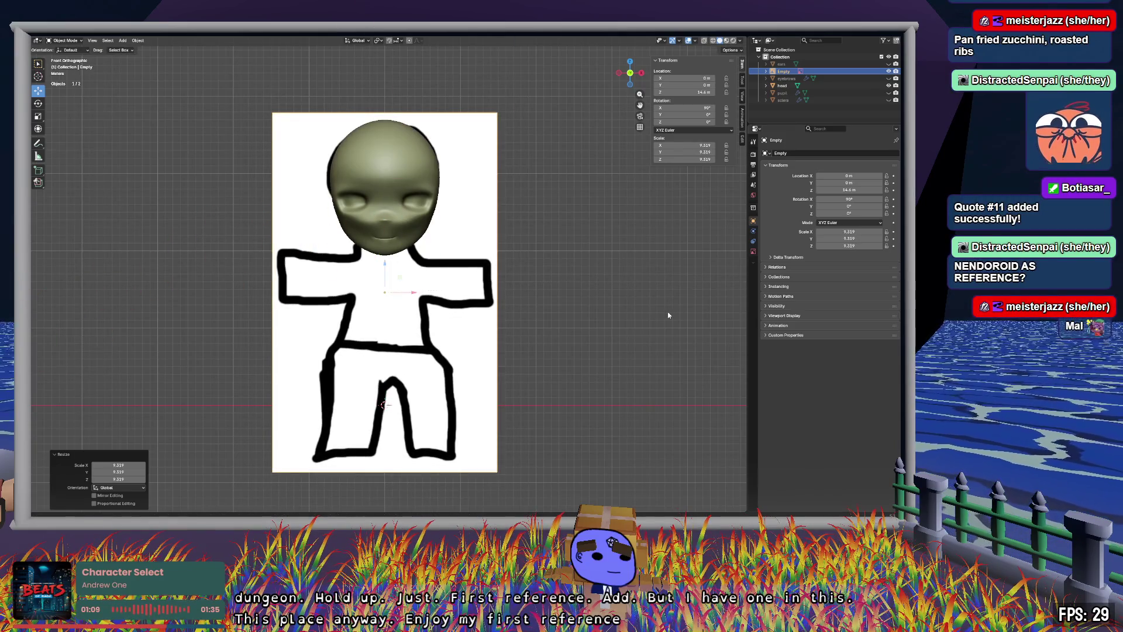
# Move the chibi reference sheet along Y to 60.023 m so it stands beside the sculpted head.
pyautogui.moveTo(615, 291)
pyautogui.mouseDown()
pyautogui.moveTo(644, 292)
pyautogui.moveTo(594, 306)
pyautogui.mouseUp()
pyautogui.scroll(-5, 644, 292)
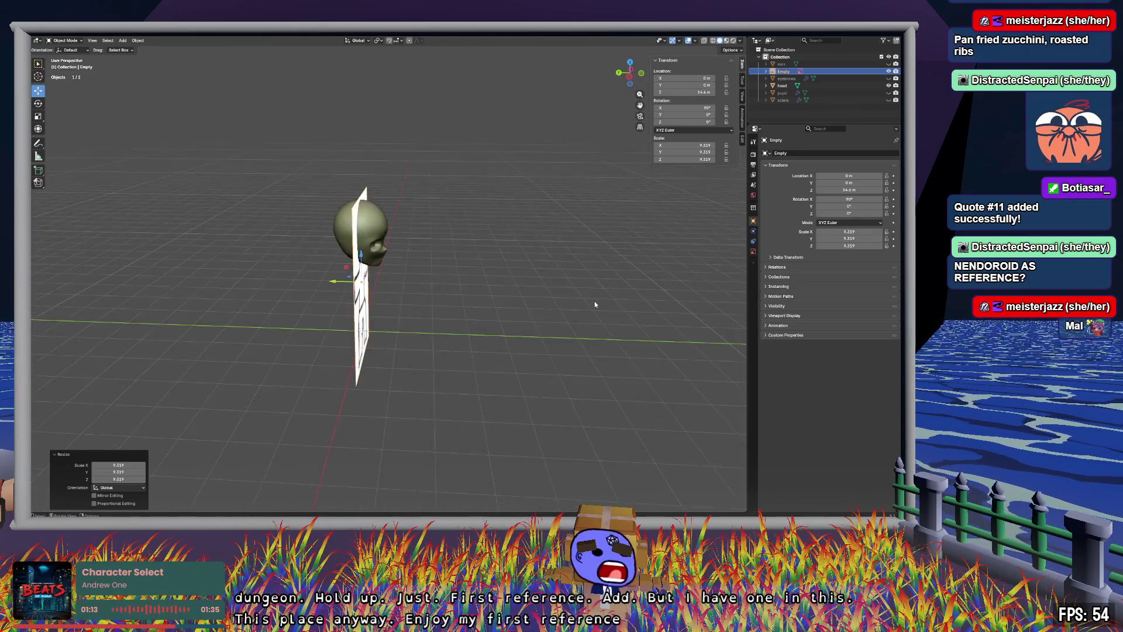
pyautogui.press('g')
pyautogui.press('y')
pyautogui.press('Return')
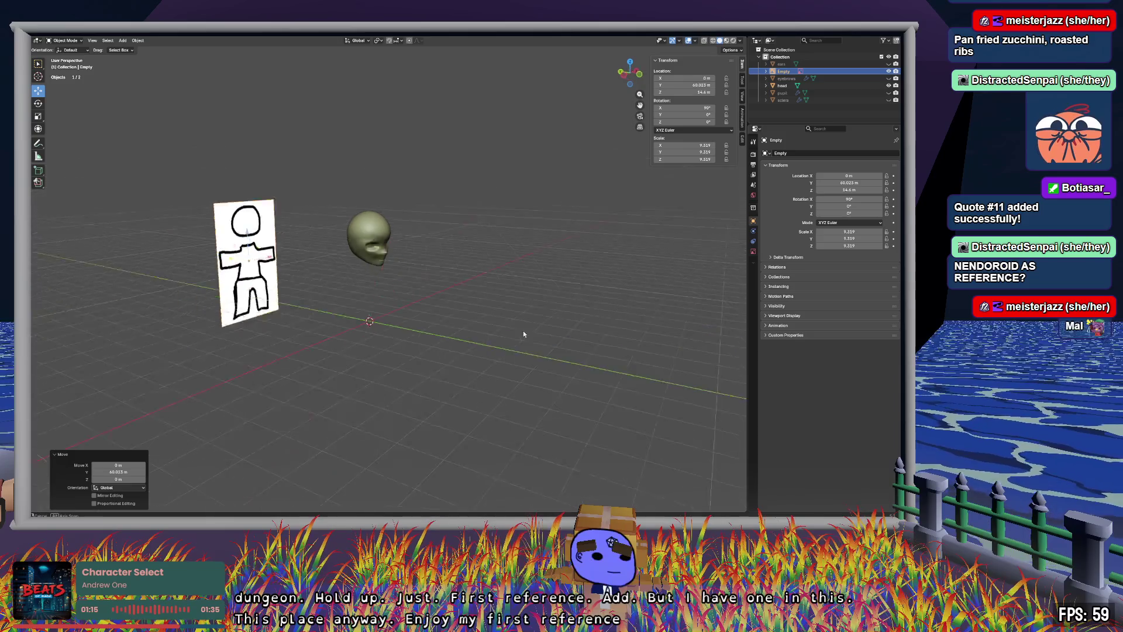
pyautogui.moveTo(523, 331); pyautogui.dragTo(477, 321)
pyautogui.scroll(3, 468, 320)
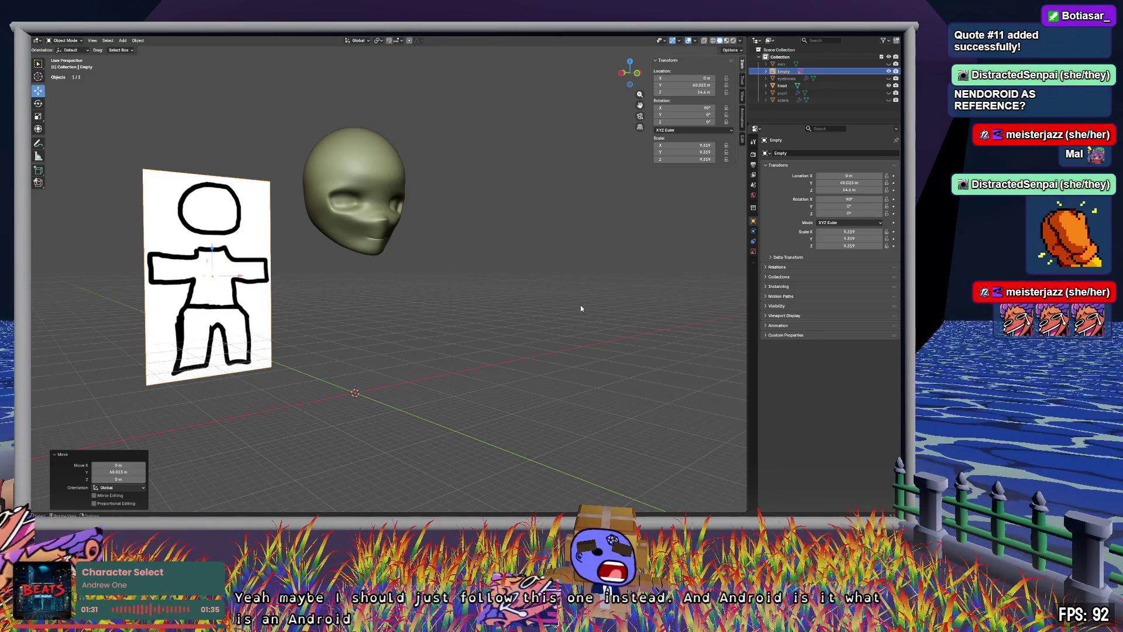
pyautogui.moveTo(580, 304)
pyautogui.mouseDown()
pyautogui.moveTo(494, 282)
pyautogui.moveTo(468, 298)
pyautogui.mouseUp()
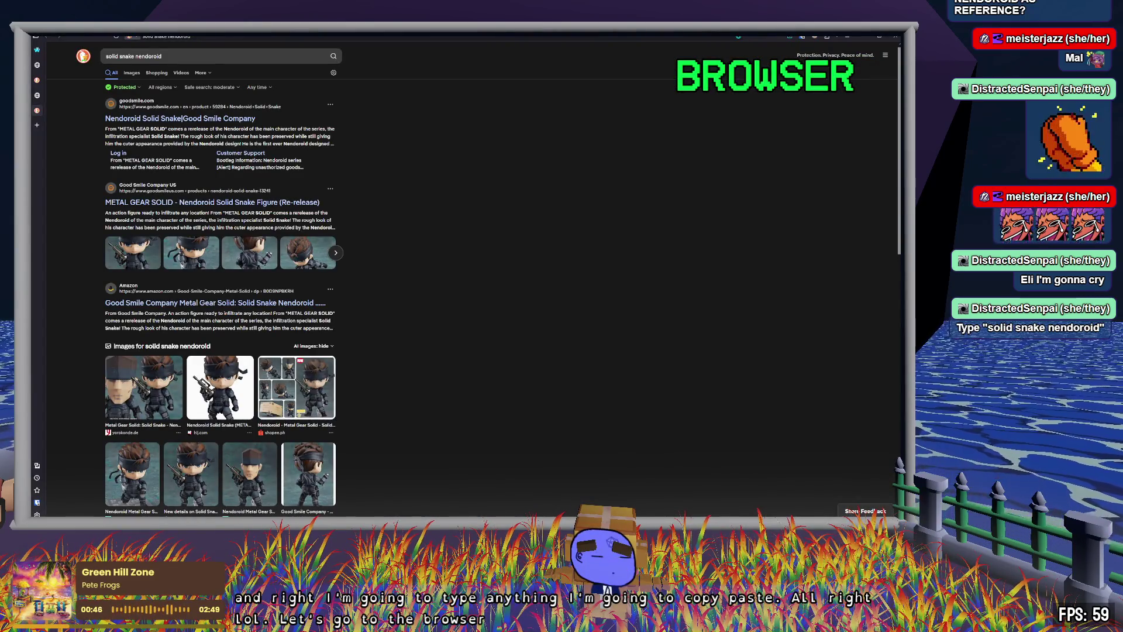
# Preview the gamespot Solid Snake Nendoroid image, then return to the chibi template sheet tab.
pyautogui.click(222, 390)
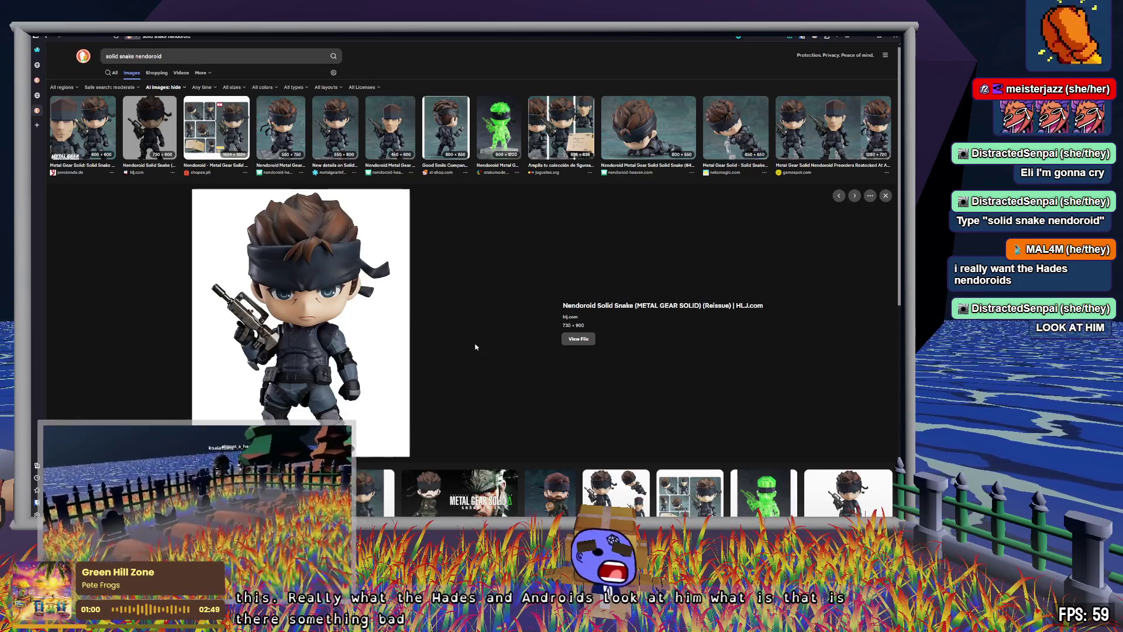
pyautogui.click(835, 122)
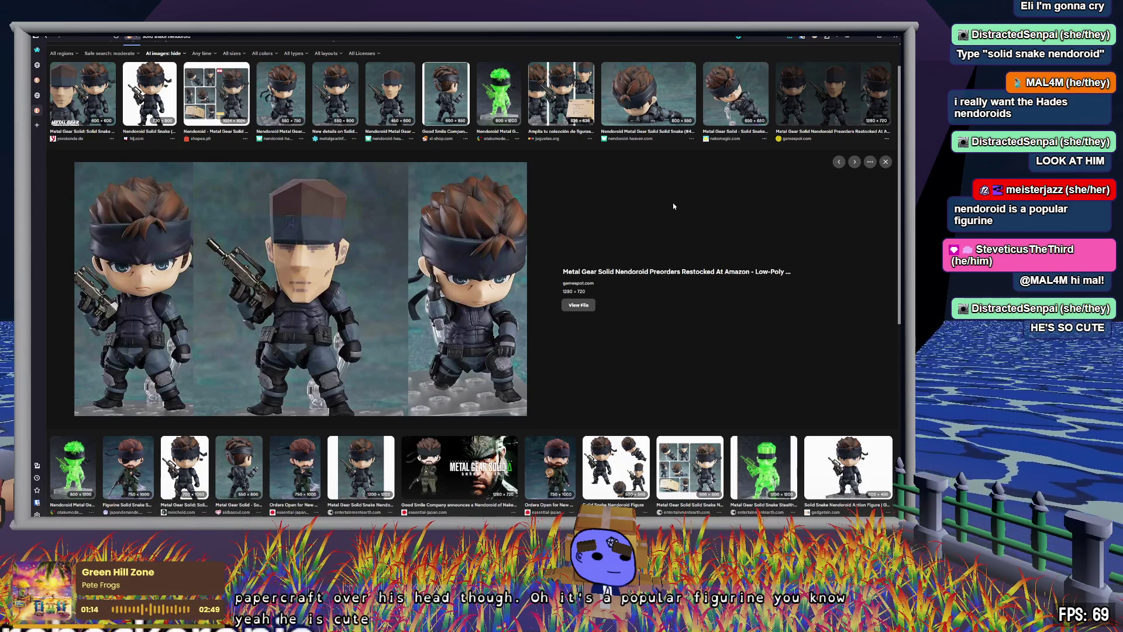
pyautogui.click(40, 90)
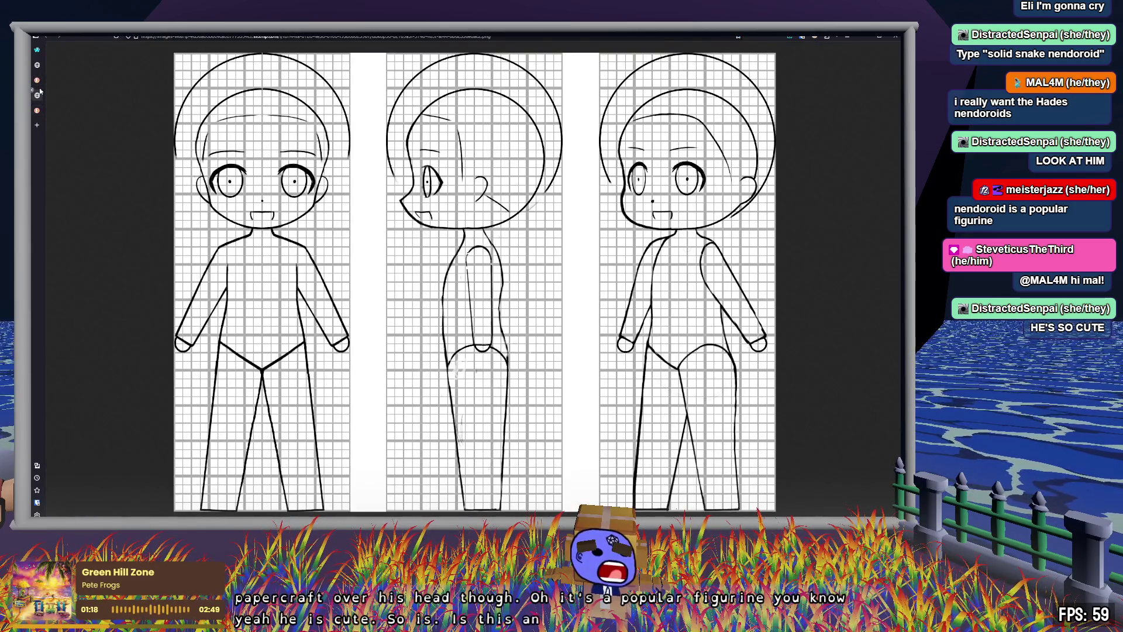
# Flip between the chibi reference and solid snake nendoroid result tabs to compare them.
pyautogui.click(41, 85)
pyautogui.scroll(4, 561, 409)
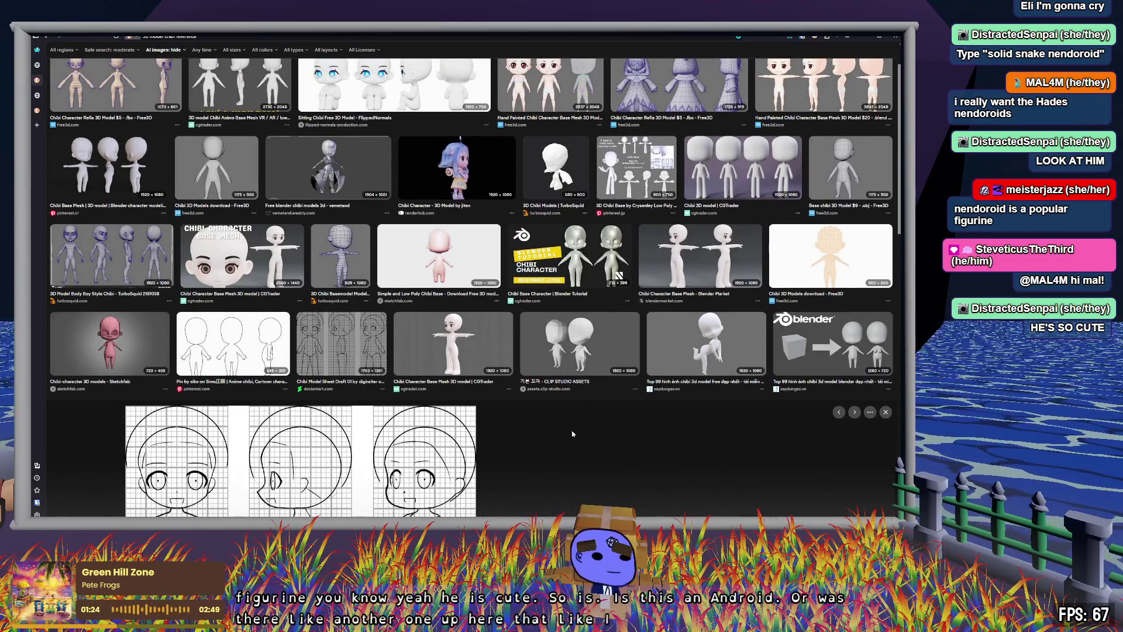
pyautogui.scroll(1, 572, 434)
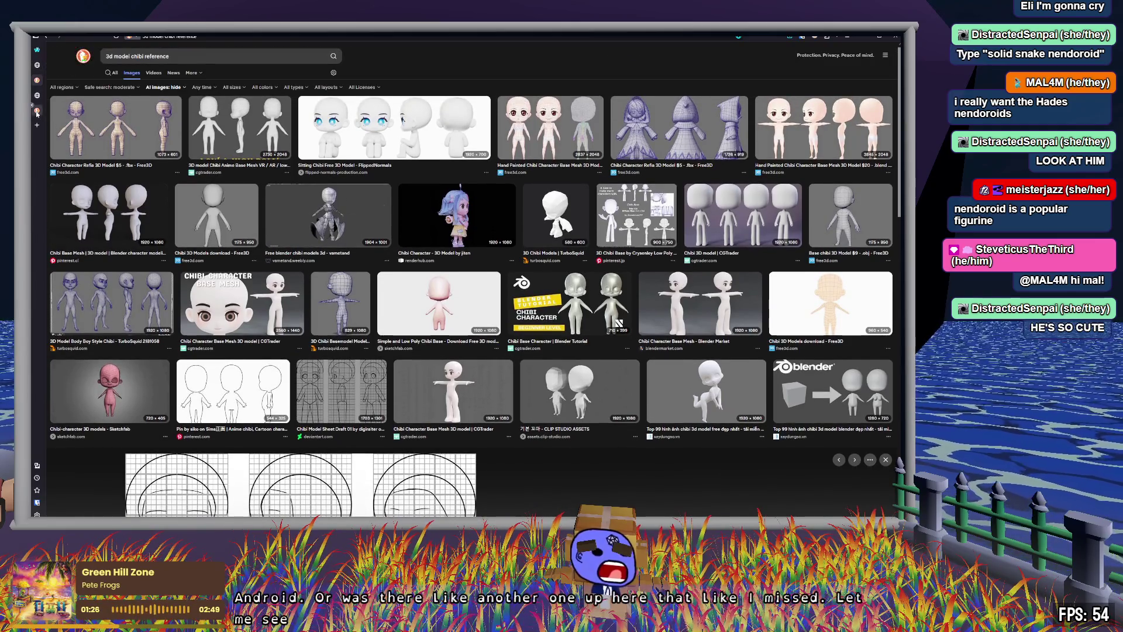
pyautogui.click(37, 111)
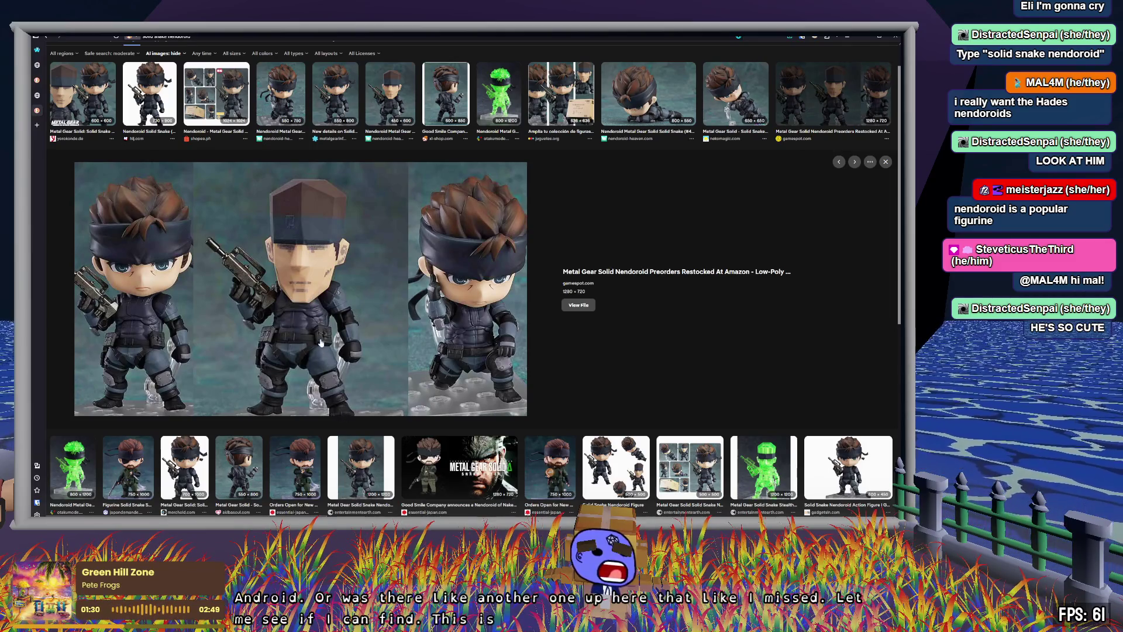
pyautogui.click(36, 89)
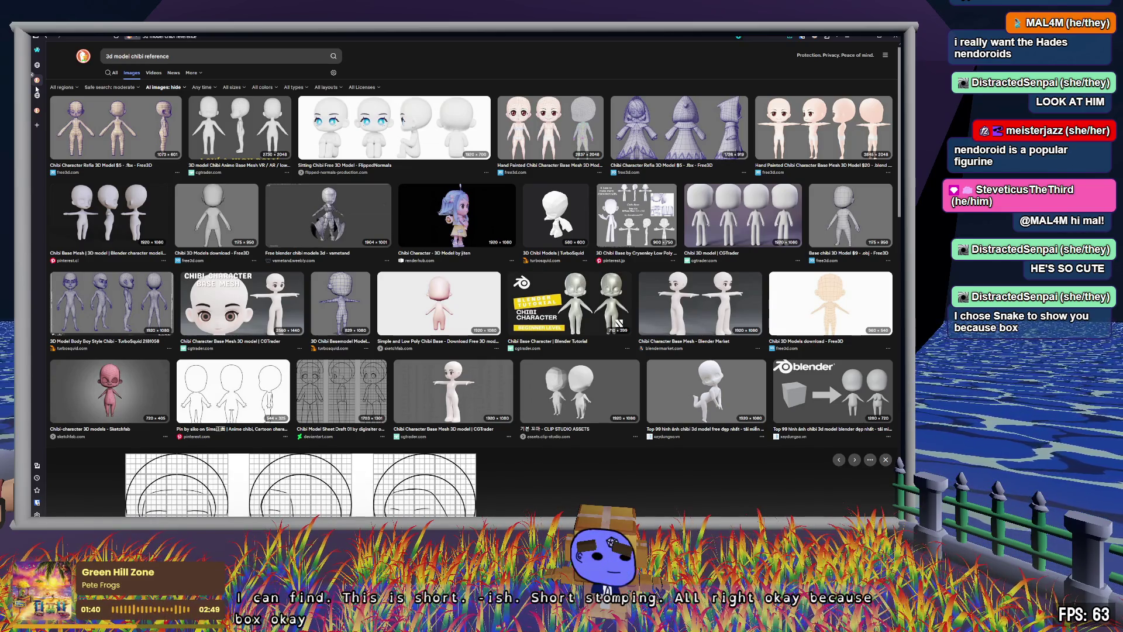
pyautogui.click(37, 110)
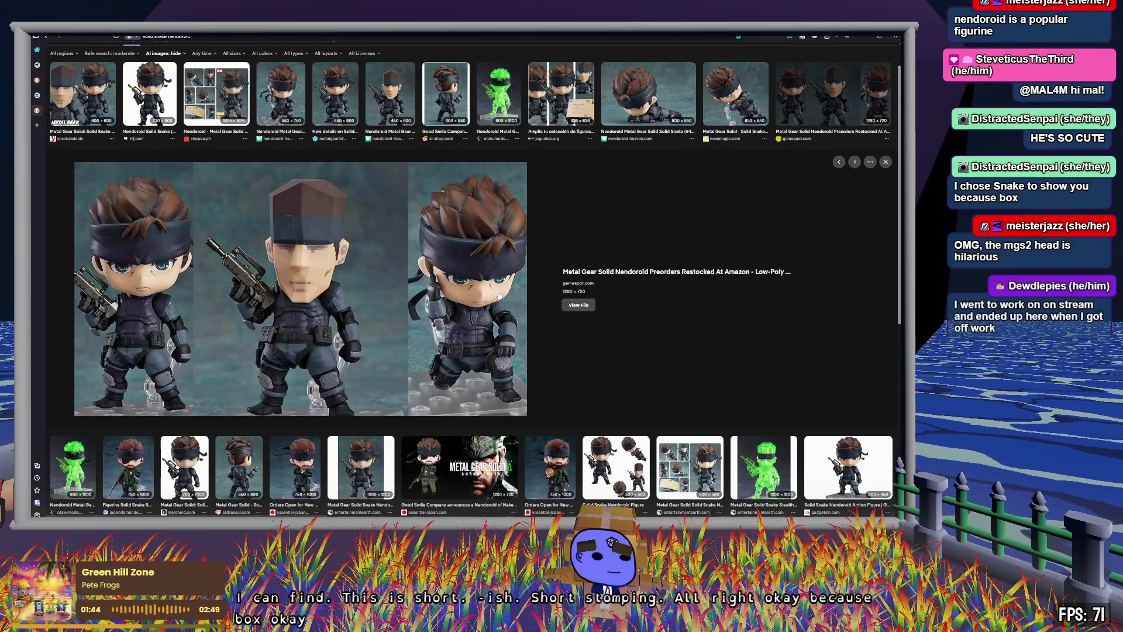
pyautogui.scroll(1, 499, 295)
# Preview the Shopee Philippines Solid Snake Nendoroid image and scroll down the results.
pyautogui.click(209, 130)
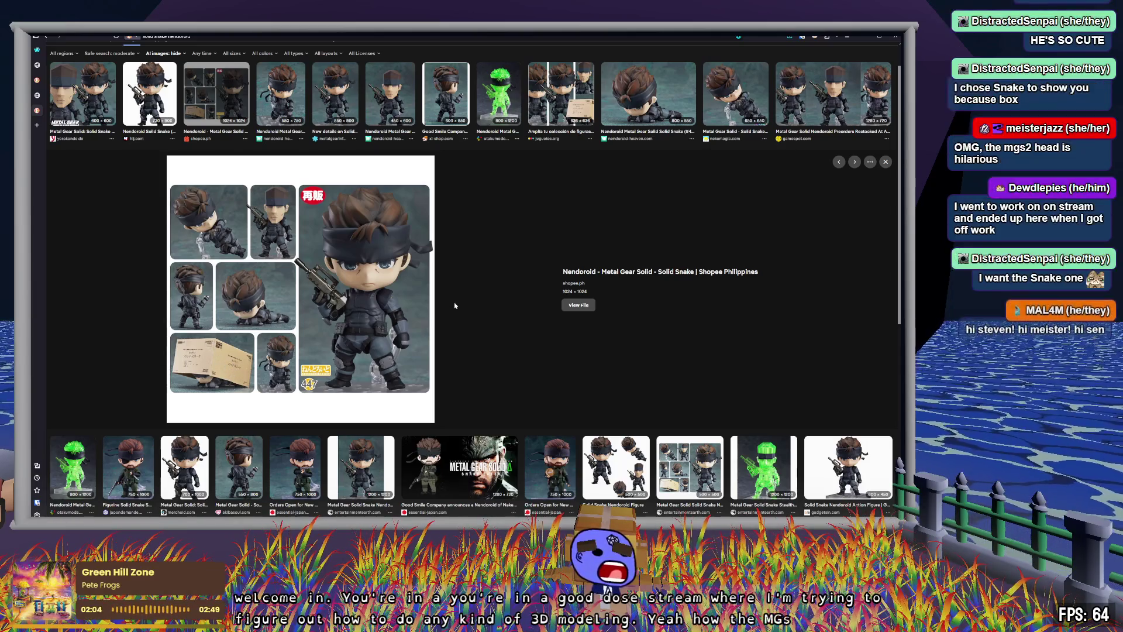
pyautogui.scroll(-2, 459, 301)
pyautogui.scroll(-1, 458, 302)
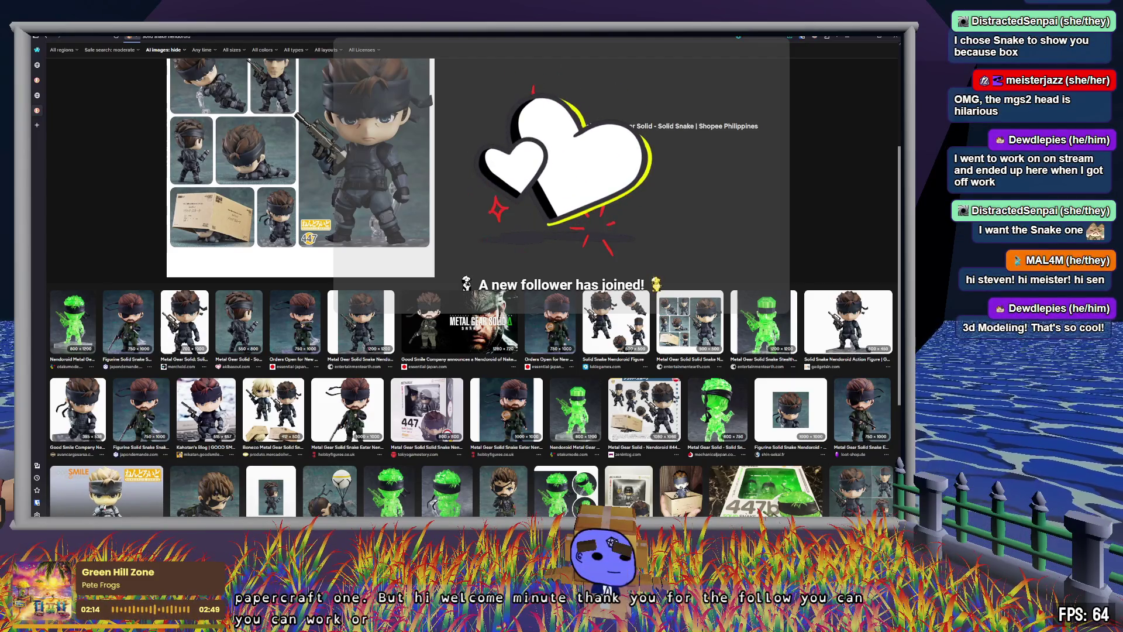
pyautogui.hotkey('alt', 'Tab')
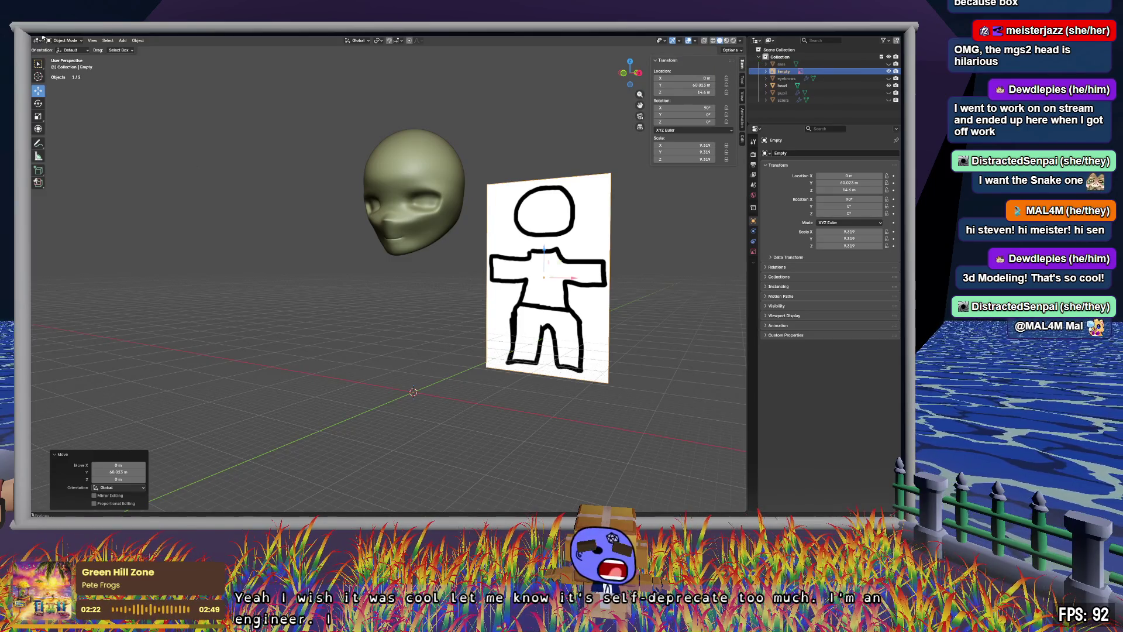
# Close the chibi head scene, choosing Save in the 'Save changes before closing?' prompt.
pyautogui.press('F4')
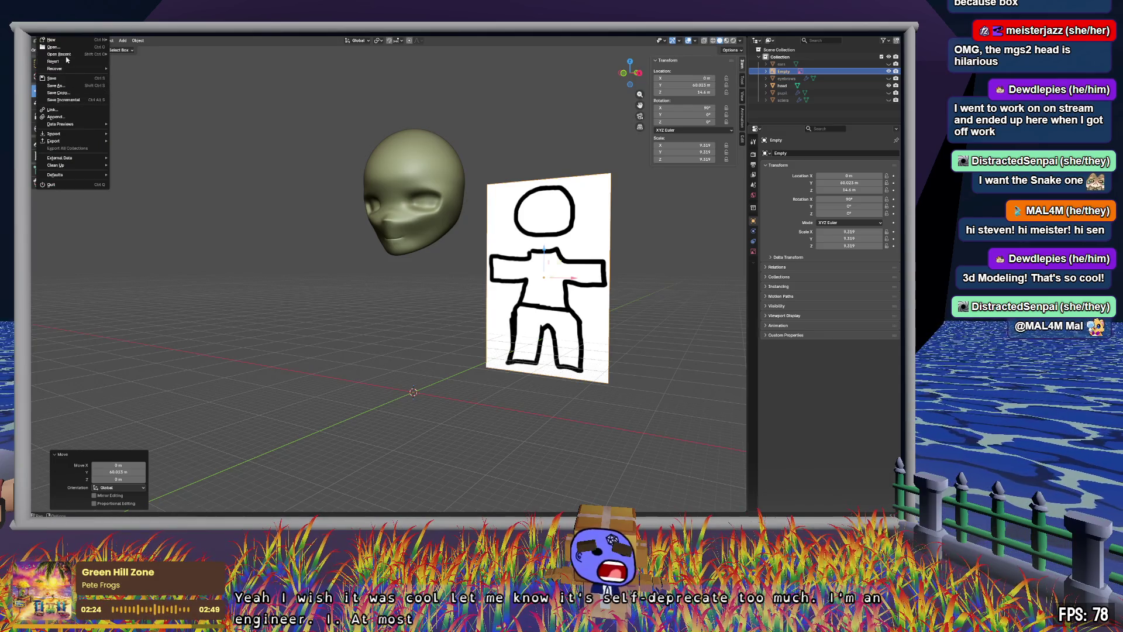
pyautogui.hotkey('ctrl', 'q')
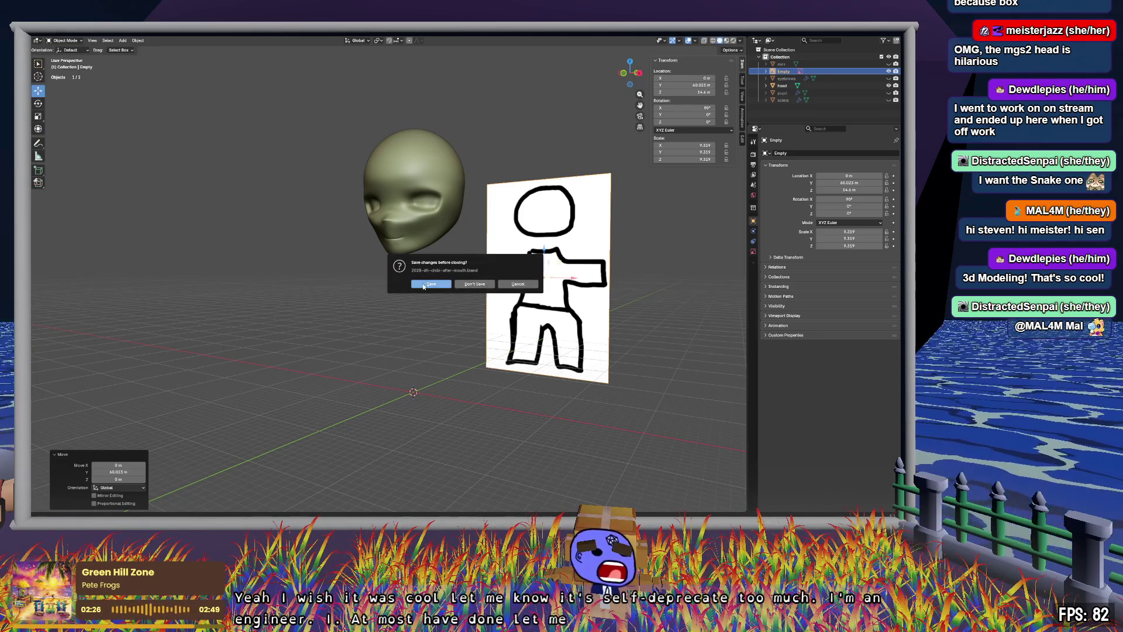
pyautogui.click(435, 284)
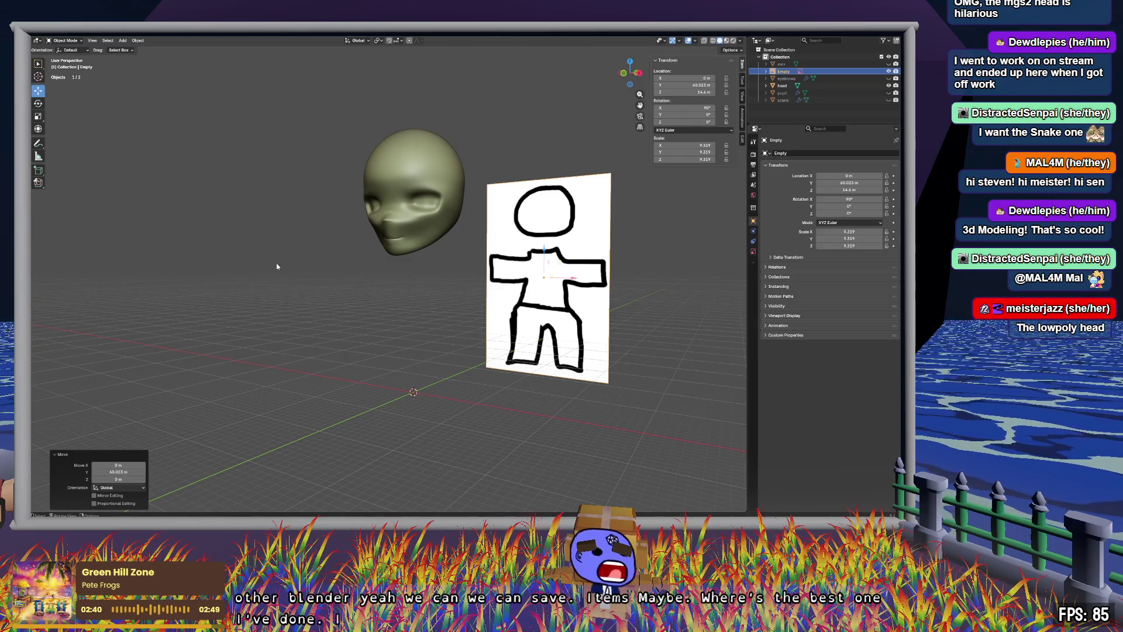
pyautogui.hotkey('alt', 'Tab')
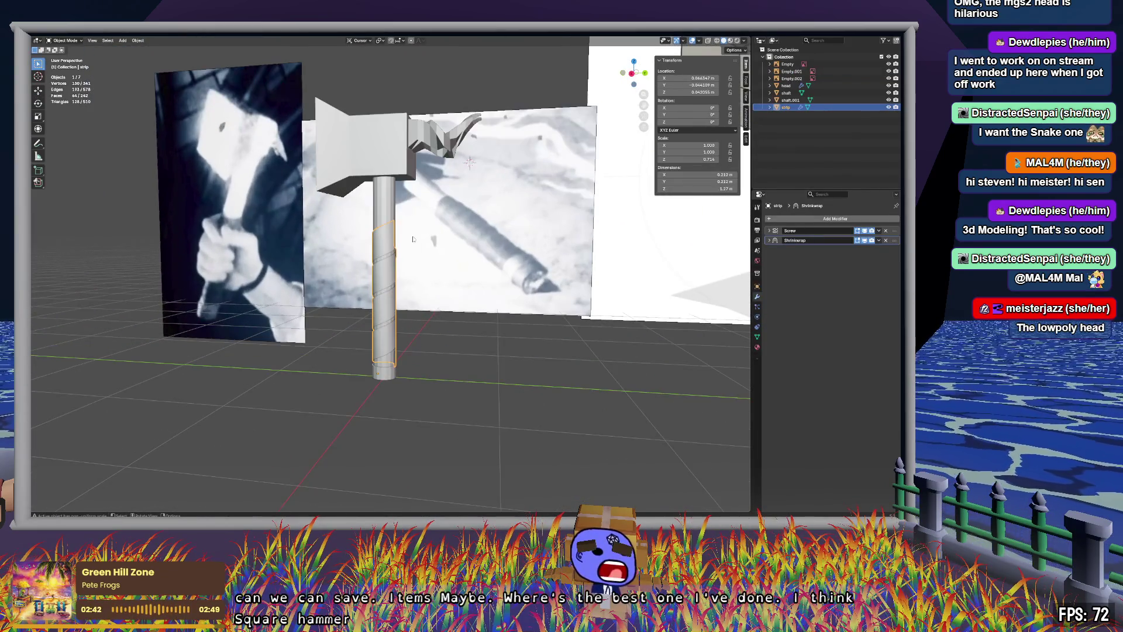
# Orbit around the hammer and select its head to inspect the X Mirror modifier with clipping.
pyautogui.moveTo(412, 239)
pyautogui.mouseDown()
pyautogui.moveTo(496, 230)
pyautogui.moveTo(410, 231)
pyautogui.moveTo(442, 229)
pyautogui.moveTo(414, 251)
pyautogui.moveTo(433, 284)
pyautogui.moveTo(441, 270)
pyautogui.mouseUp()
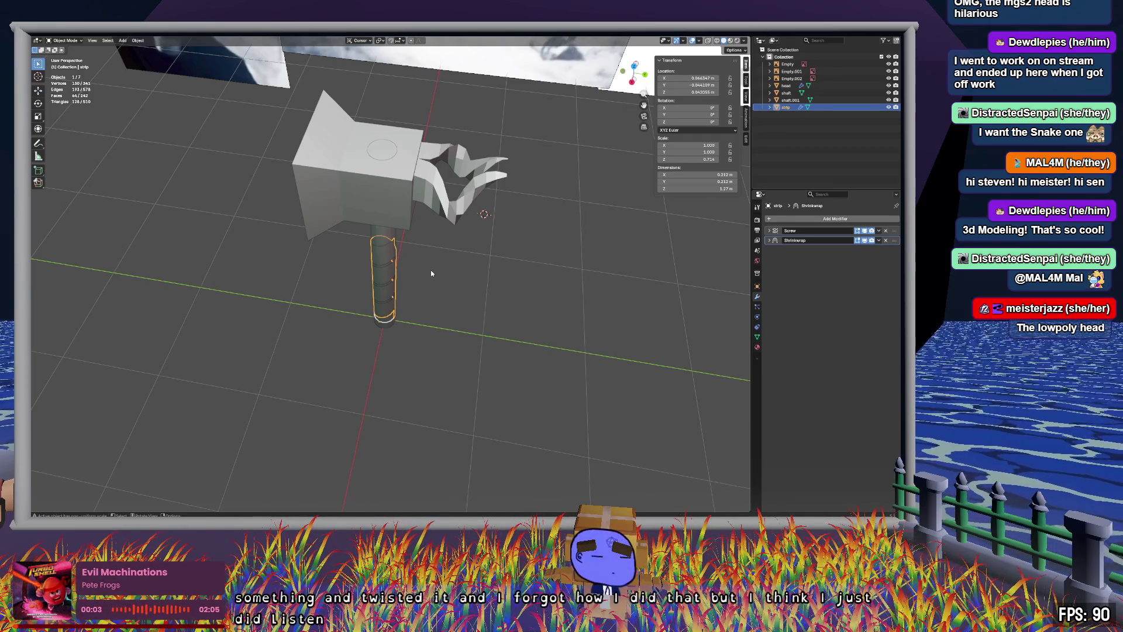
pyautogui.moveTo(431, 269)
pyautogui.mouseDown()
pyautogui.moveTo(424, 296)
pyautogui.moveTo(436, 234)
pyautogui.mouseUp()
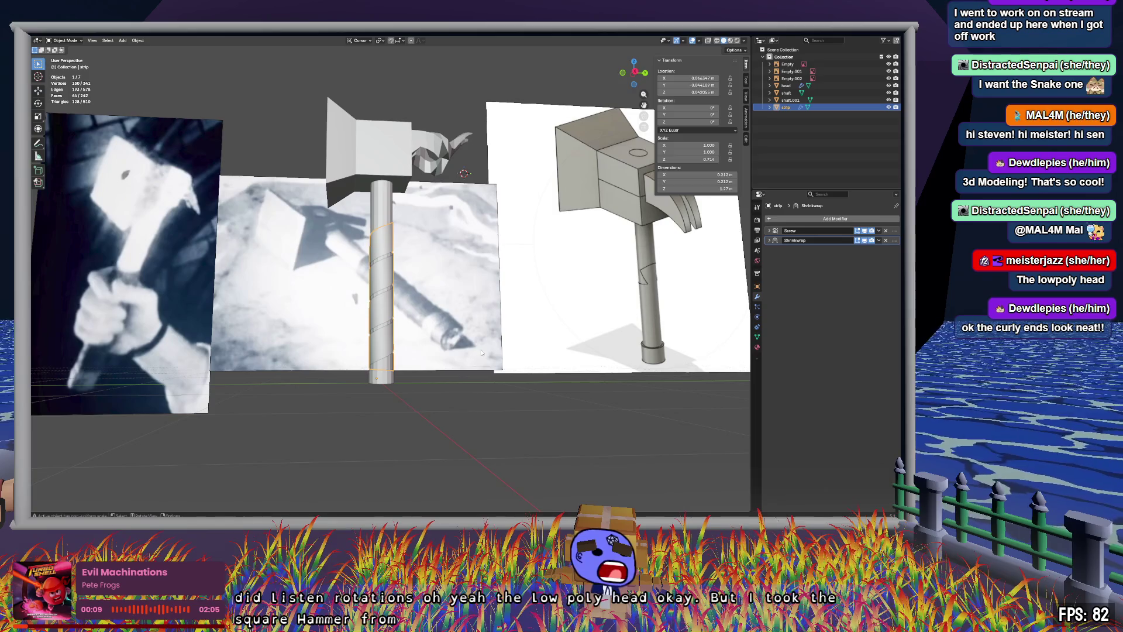
pyautogui.moveTo(481, 352)
pyautogui.mouseDown()
pyautogui.moveTo(427, 283)
pyautogui.moveTo(403, 319)
pyautogui.moveTo(410, 293)
pyautogui.mouseUp()
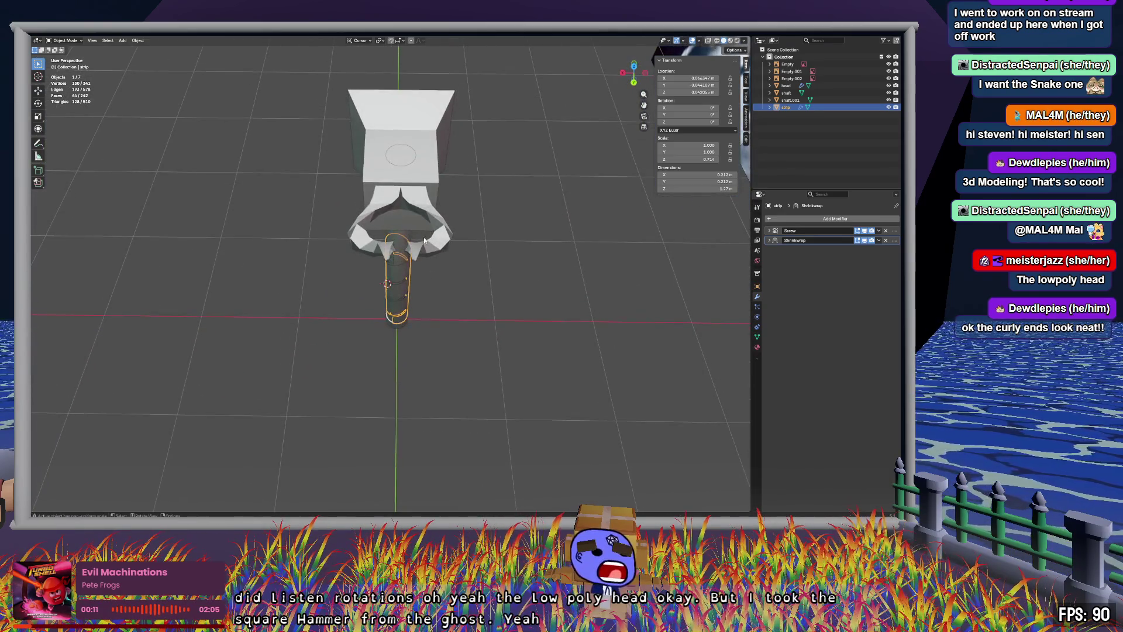
pyautogui.click(433, 205)
pyautogui.moveTo(494, 322)
pyautogui.mouseDown()
pyautogui.moveTo(507, 311)
pyautogui.moveTo(511, 174)
pyautogui.moveTo(476, 266)
pyautogui.moveTo(431, 291)
pyautogui.moveTo(489, 281)
pyautogui.moveTo(421, 275)
pyautogui.moveTo(413, 234)
pyautogui.moveTo(412, 285)
pyautogui.moveTo(352, 243)
pyautogui.mouseUp()
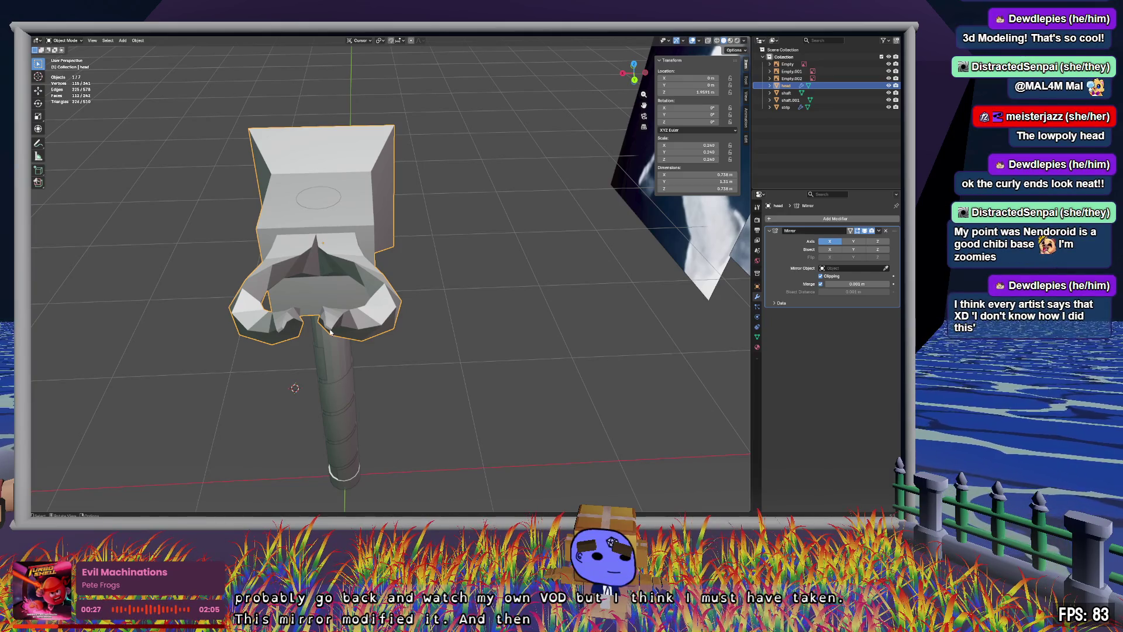
# Orbit around the hammer head and select the spiral strip wrapped round the handle.
pyautogui.moveTo(330, 332)
pyautogui.mouseDown()
pyautogui.moveTo(451, 321)
pyautogui.moveTo(414, 322)
pyautogui.moveTo(349, 294)
pyautogui.mouseUp()
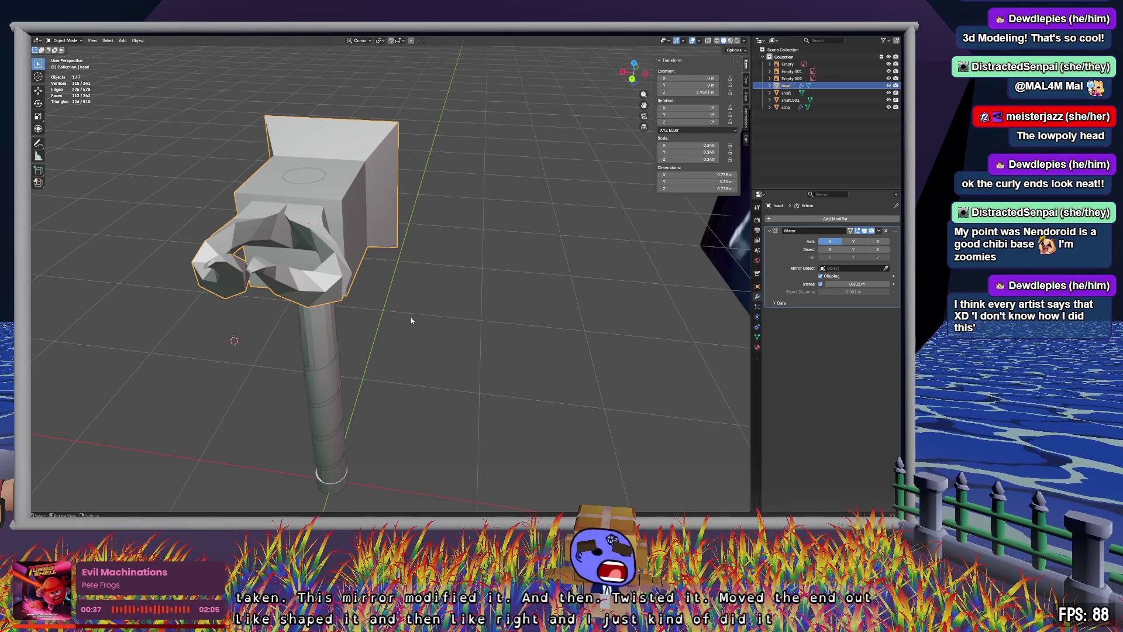
pyautogui.moveTo(333, 224)
pyautogui.mouseDown()
pyautogui.moveTo(411, 224)
pyautogui.moveTo(454, 239)
pyautogui.moveTo(428, 218)
pyautogui.mouseUp()
pyautogui.click(325, 305)
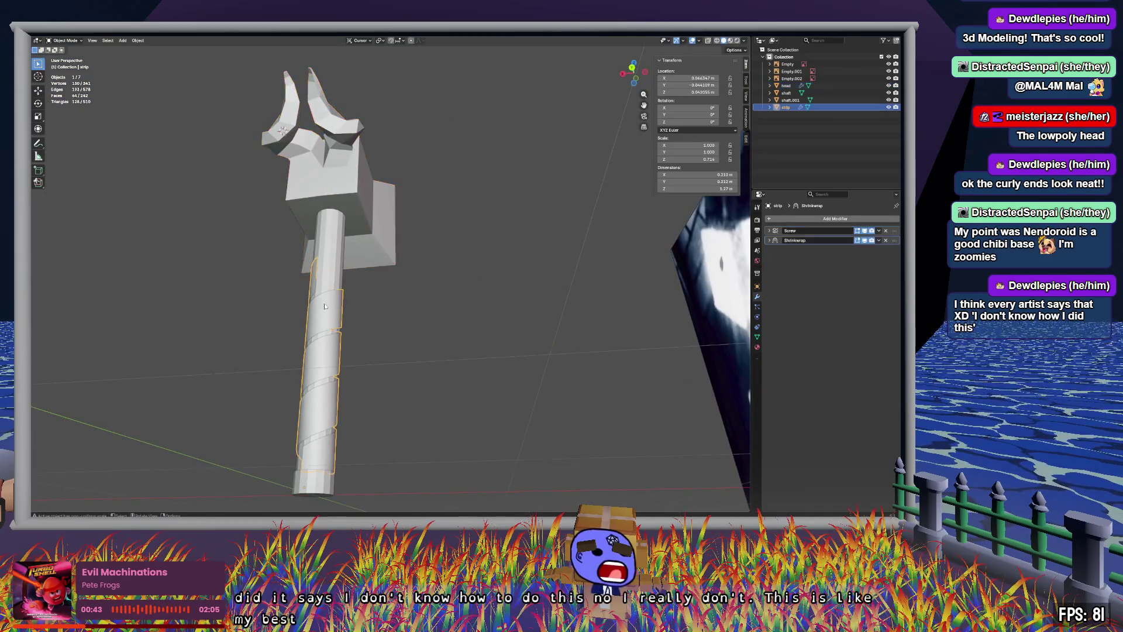
pyautogui.moveTo(320, 353); pyautogui.dragTo(470, 365)
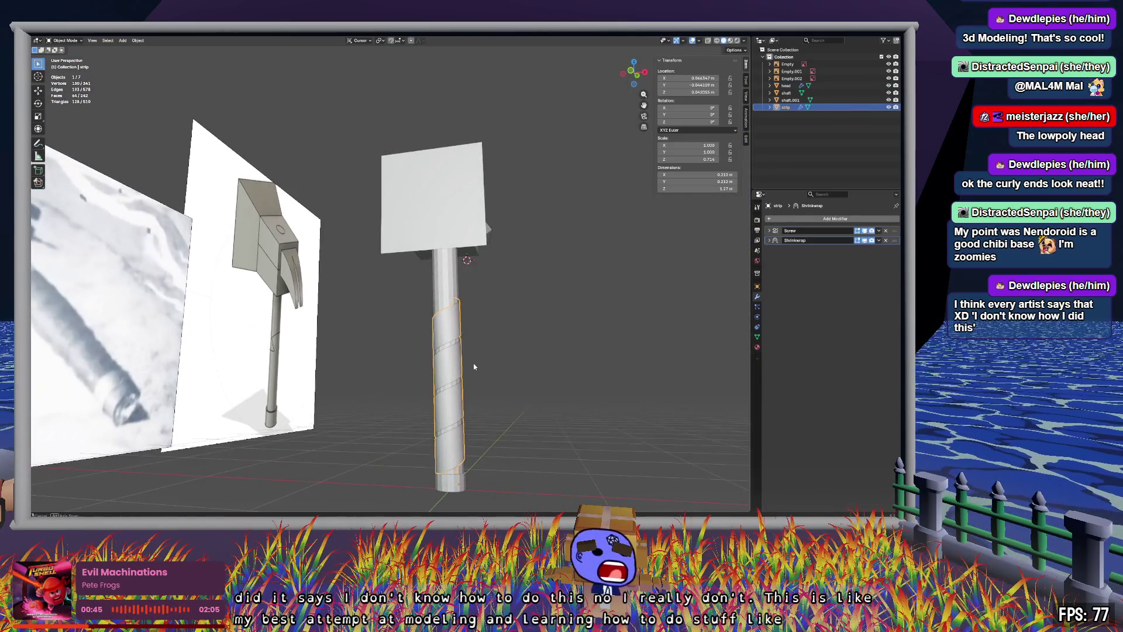
# Select the hammer's shaft, view it from above, and bring up the File menu.
pyautogui.click(443, 286)
pyautogui.moveTo(443, 286); pyautogui.dragTo(457, 320)
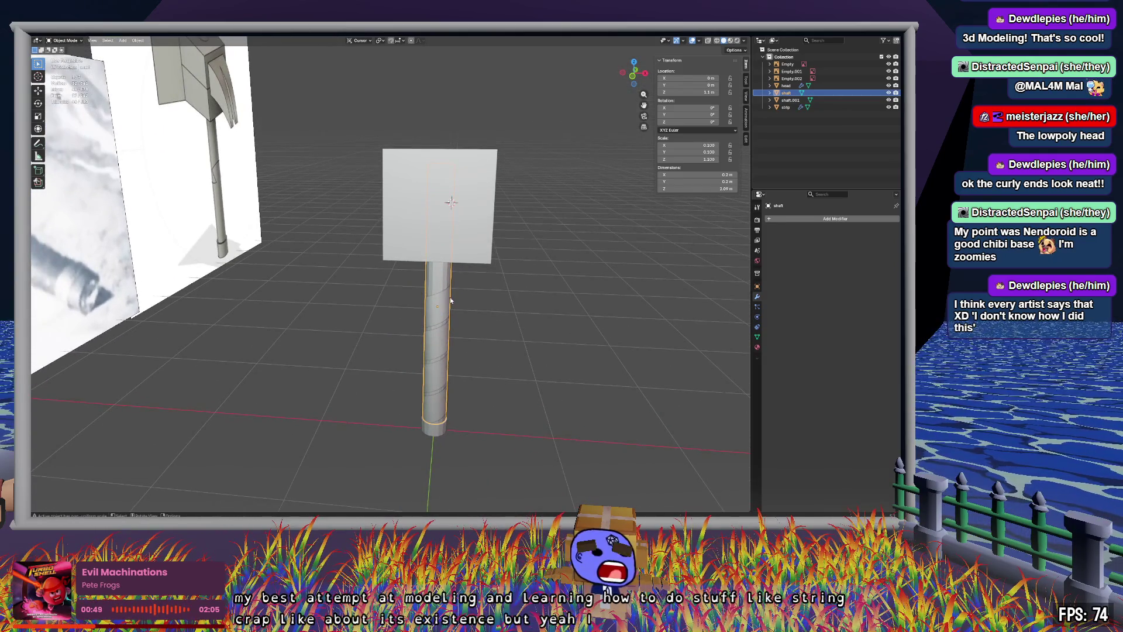
pyautogui.scroll(3, 451, 297)
pyautogui.moveTo(434, 258)
pyautogui.mouseDown()
pyautogui.moveTo(458, 270)
pyautogui.moveTo(407, 332)
pyautogui.mouseUp()
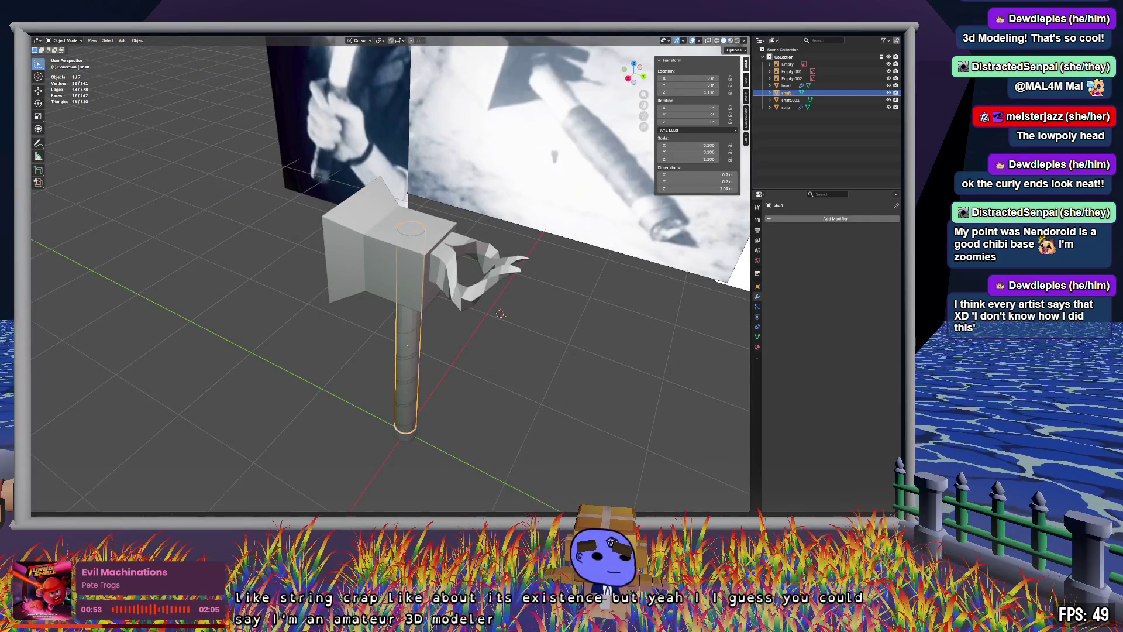
pyautogui.press('F4')
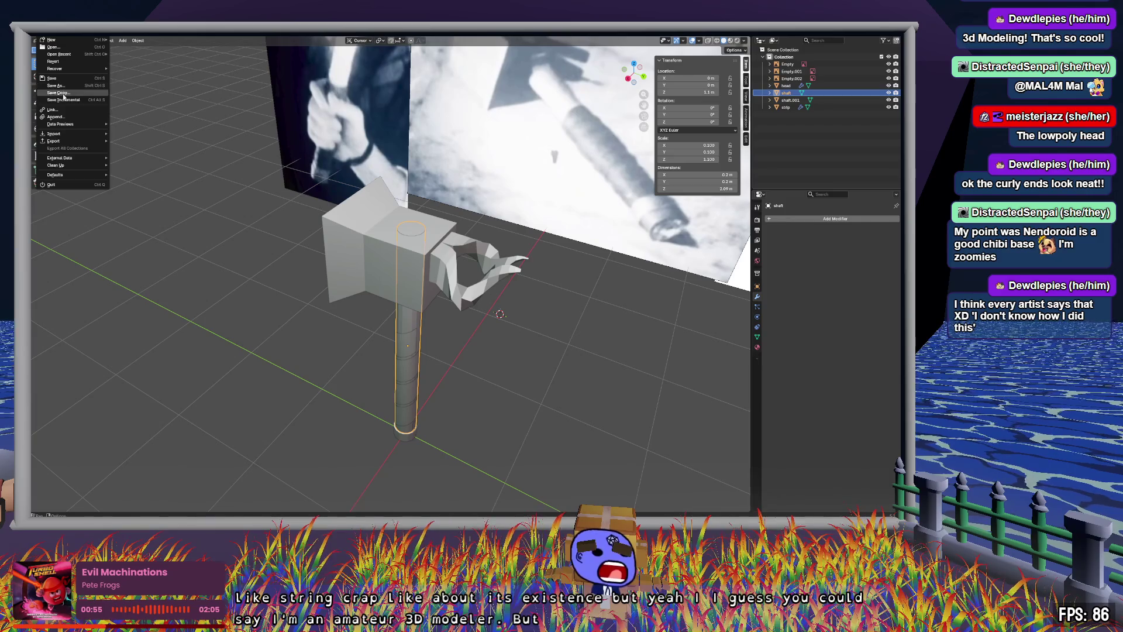
# Load the pickaxe file without saving the hammer scene, then zoom and orbit to inspect it.
pyautogui.click(65, 49)
pyautogui.click(476, 283)
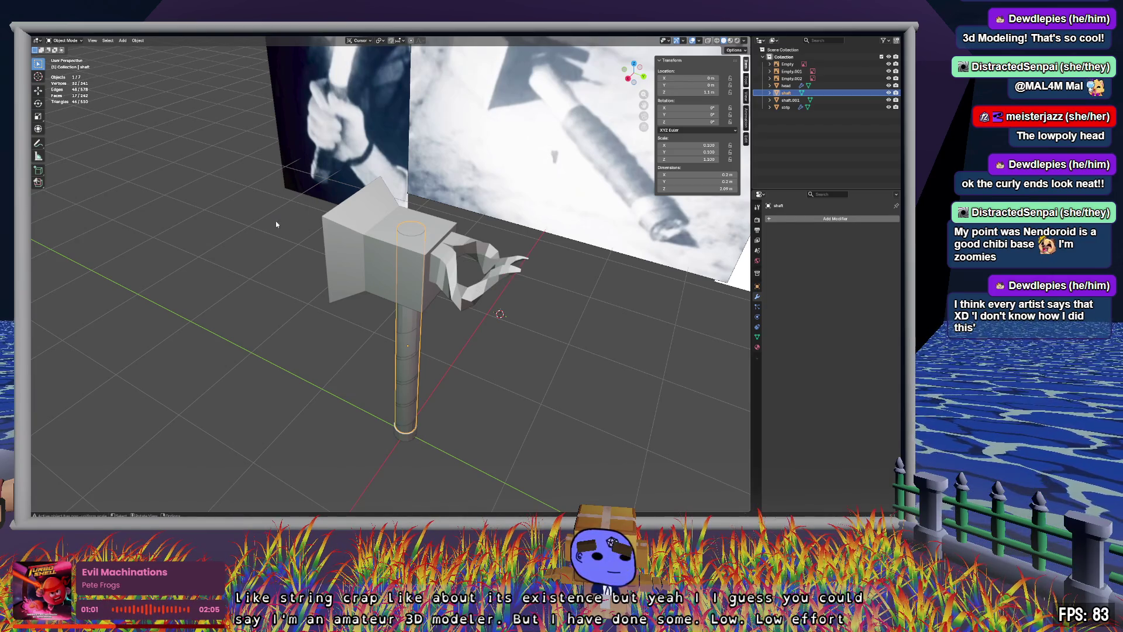
pyautogui.scroll(1, 429, 247)
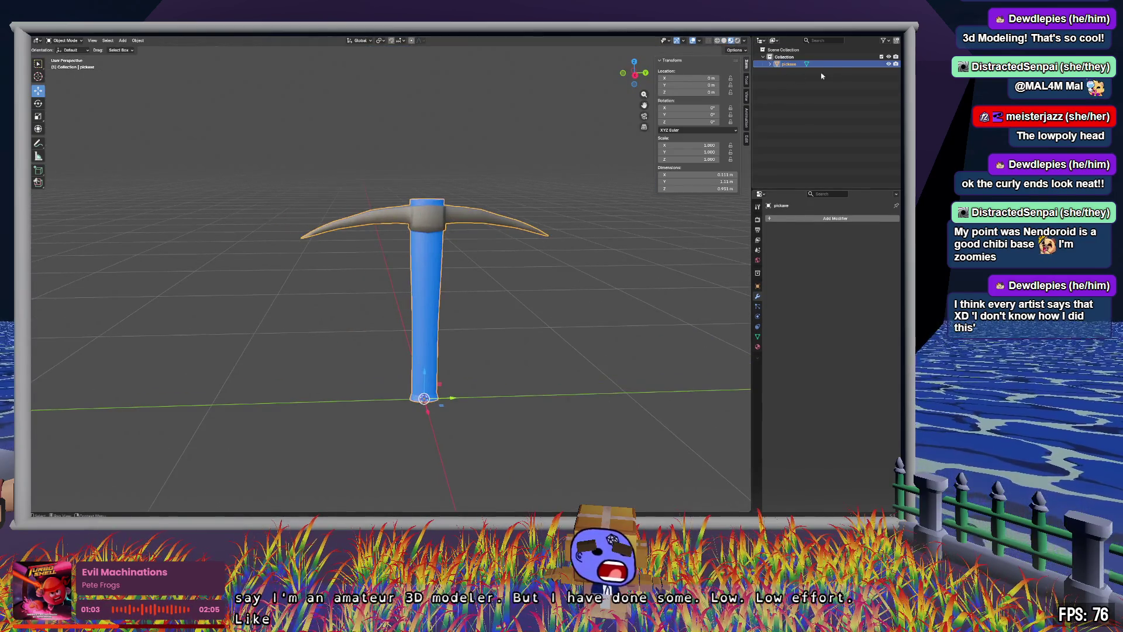
pyautogui.moveTo(450, 210)
pyautogui.mouseDown()
pyautogui.moveTo(398, 225)
pyautogui.moveTo(431, 212)
pyautogui.moveTo(394, 212)
pyautogui.moveTo(469, 188)
pyautogui.moveTo(370, 188)
pyautogui.moveTo(456, 181)
pyautogui.moveTo(380, 194)
pyautogui.mouseUp()
pyautogui.scroll(3, 397, 227)
pyautogui.scroll(-4, 456, 181)
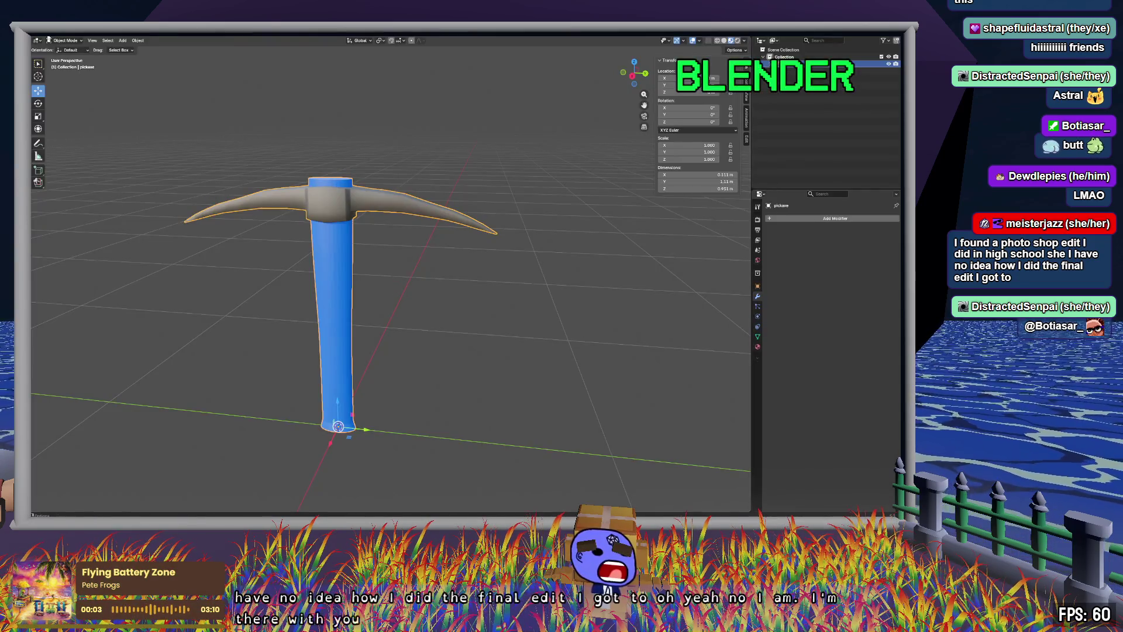
# Reopen the recent chibi head .blend and switch to Front Orthographic view over the body drawing.
pyautogui.press('F4')
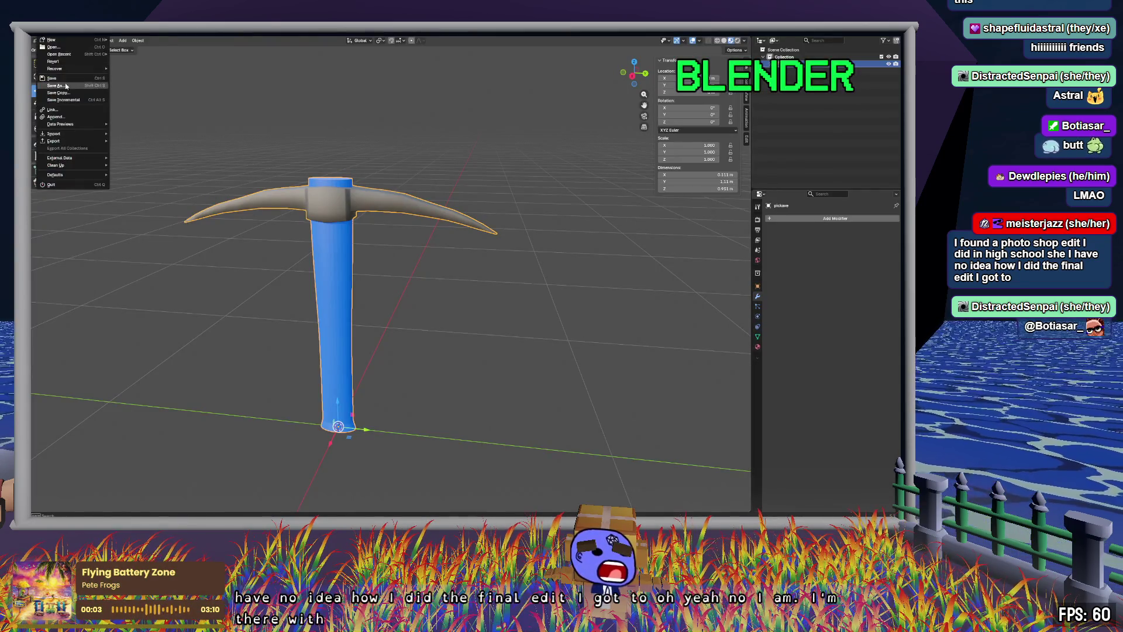
pyautogui.moveTo(71, 55)
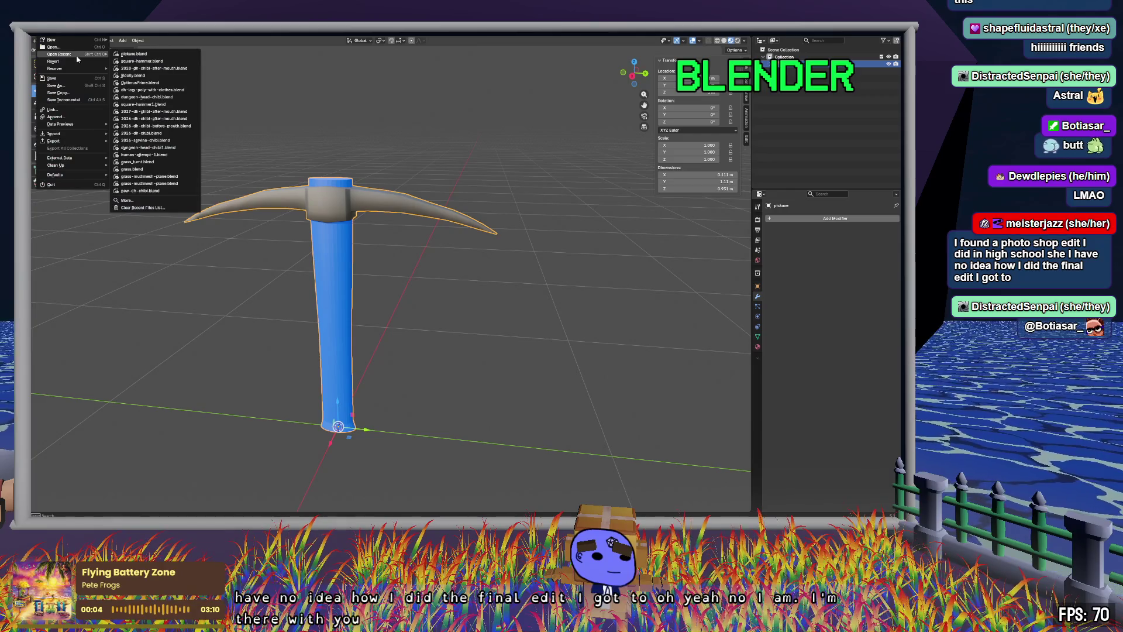
pyautogui.click(162, 69)
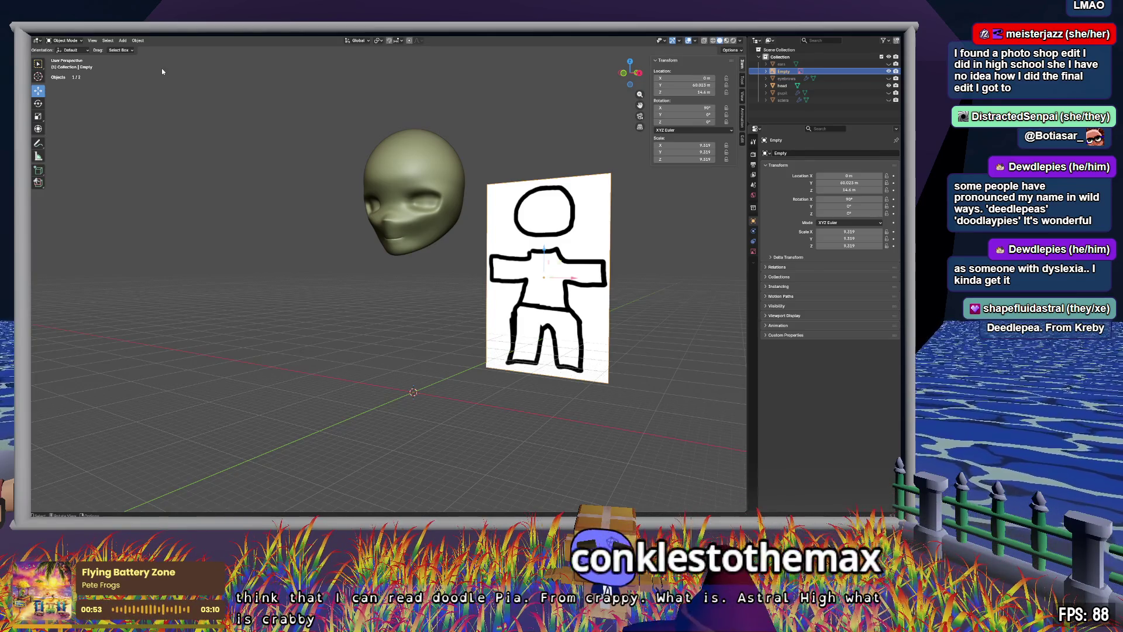
pyautogui.moveTo(293, 265); pyautogui.dragTo(310, 261)
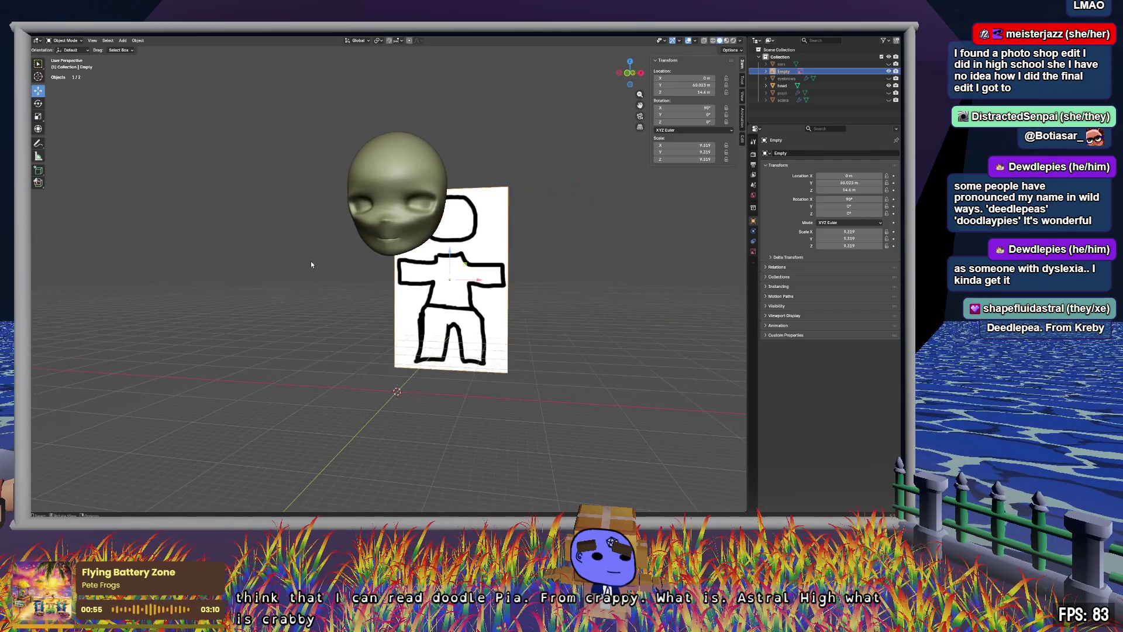
pyautogui.click(628, 73)
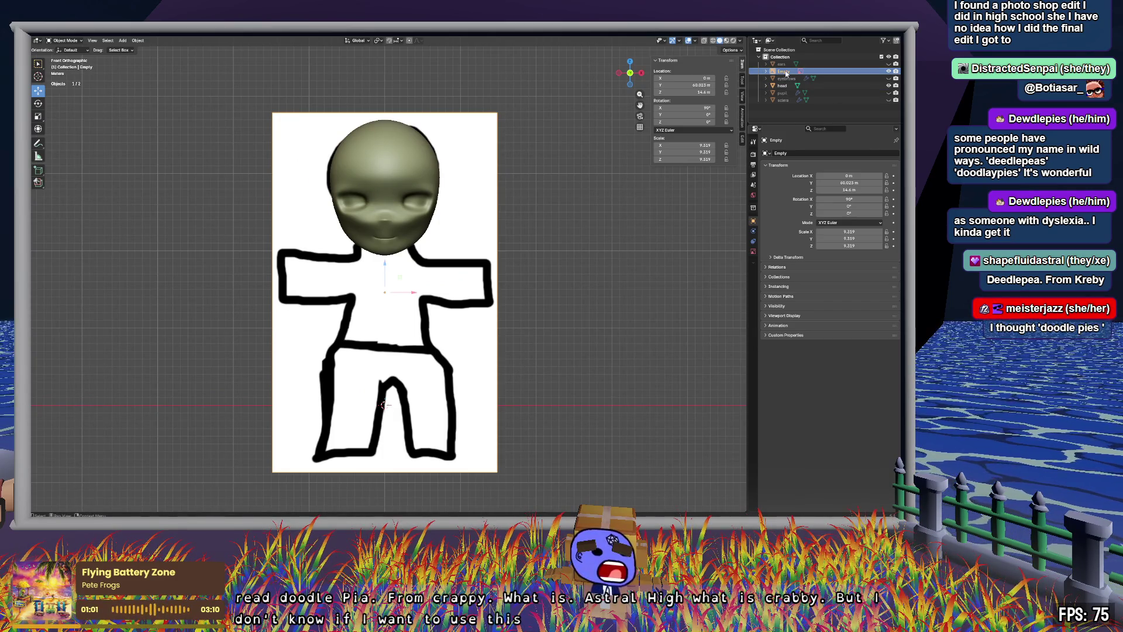
# Add a reference image of the chibi front/side sheet and scale it to 10.485.
pyautogui.click(123, 41)
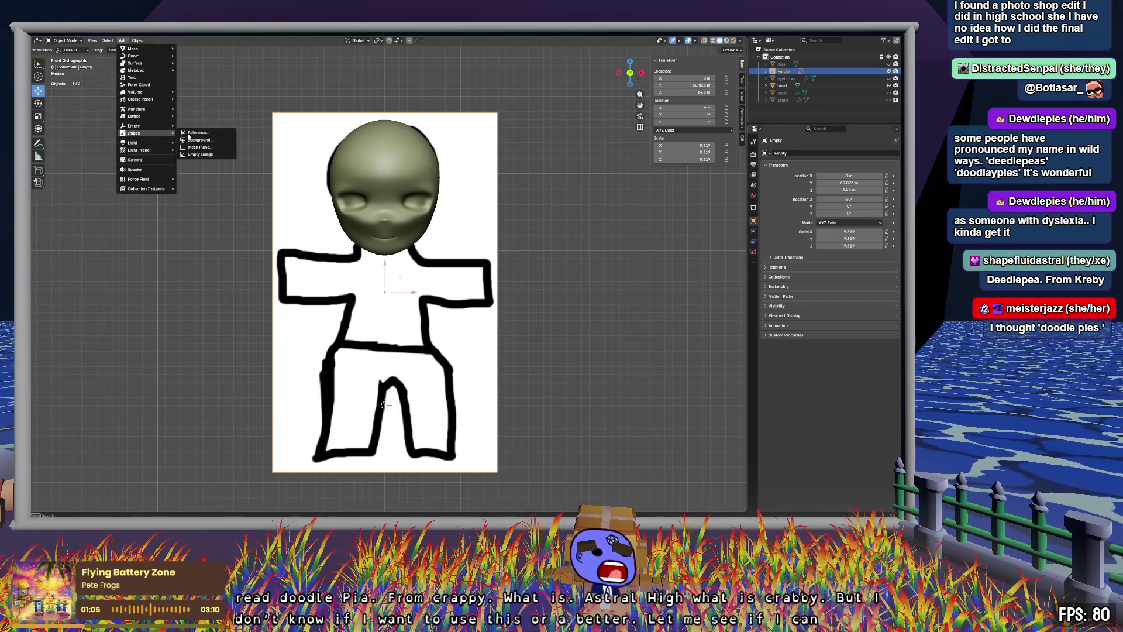
pyautogui.click(199, 135)
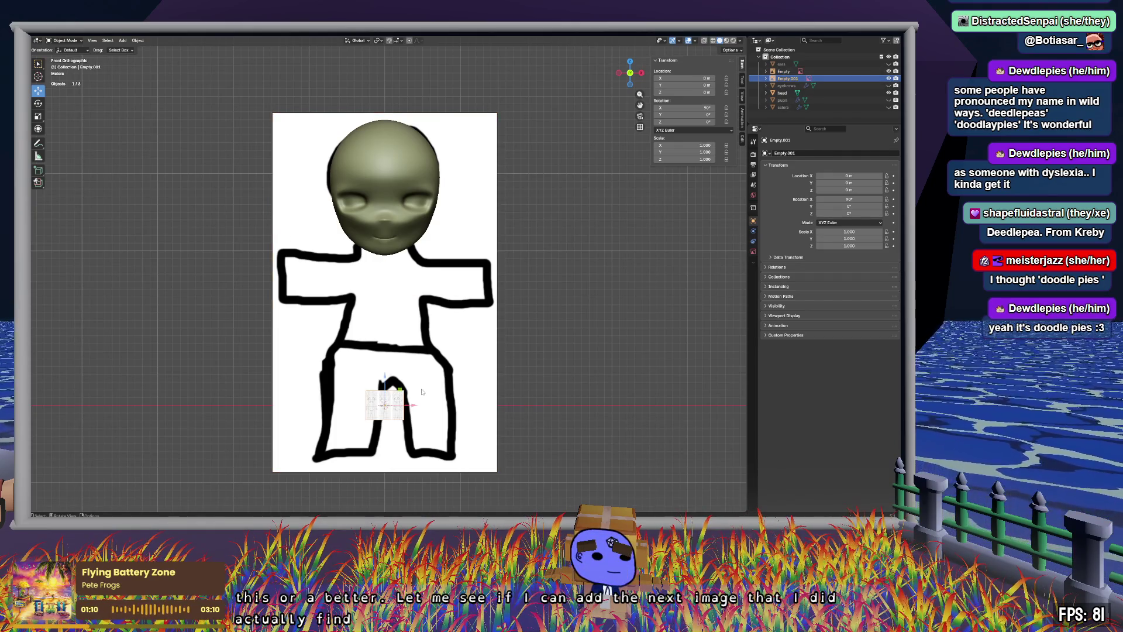
pyautogui.press('s')
pyautogui.press('Return')
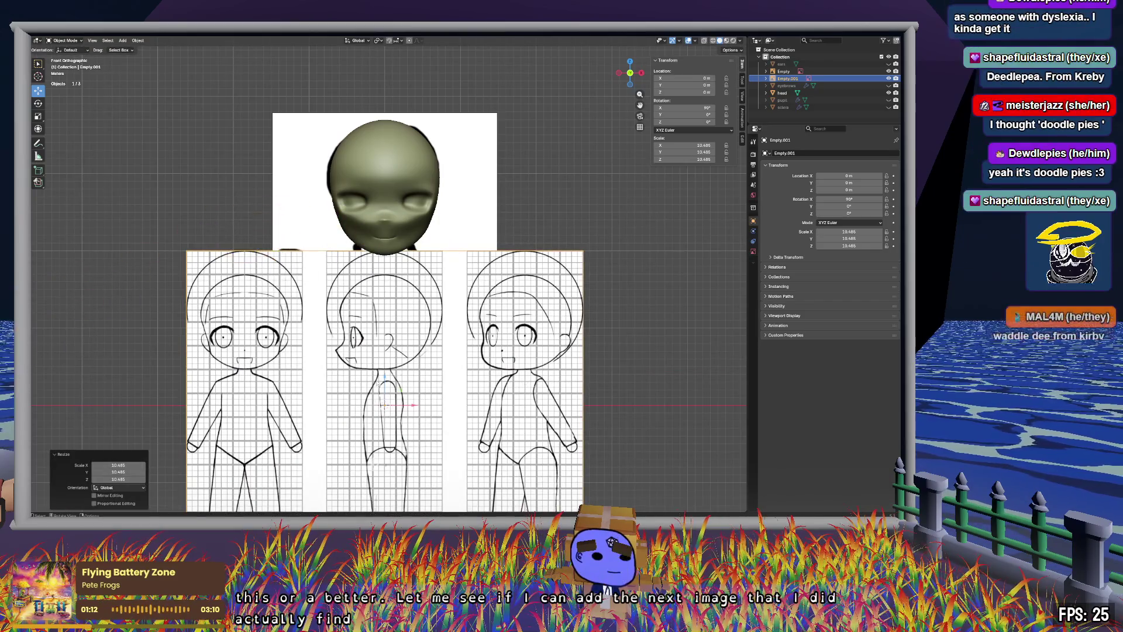
pyautogui.press('g')
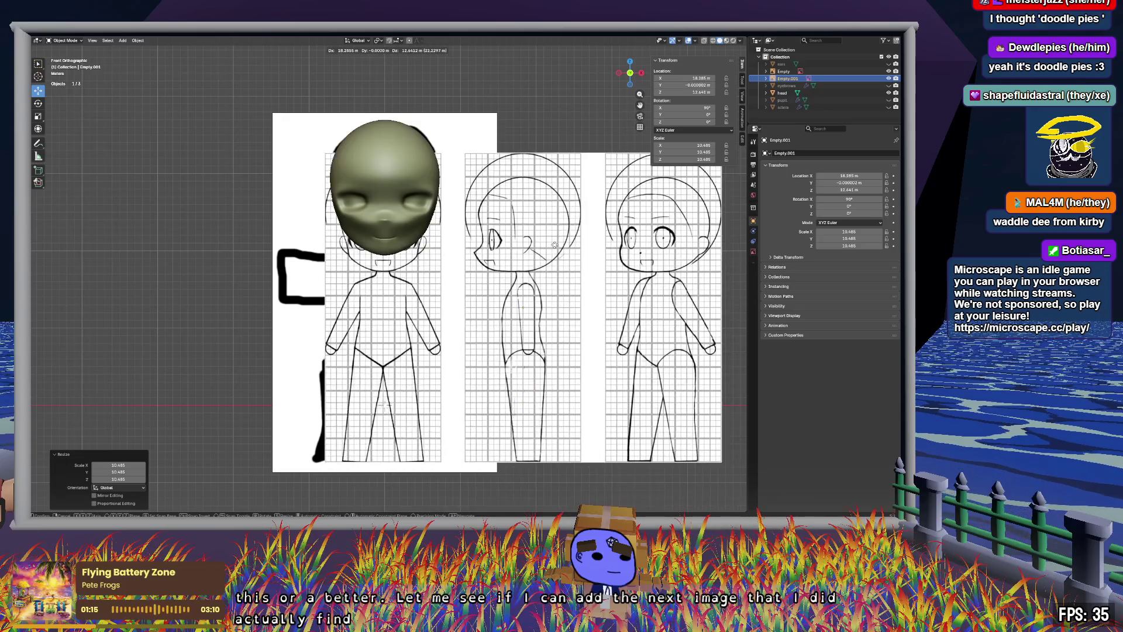
pyautogui.rightClick(557, 220)
# Turn on X-ray for the head and move the reference sheet behind it.
pyautogui.click(393, 149)
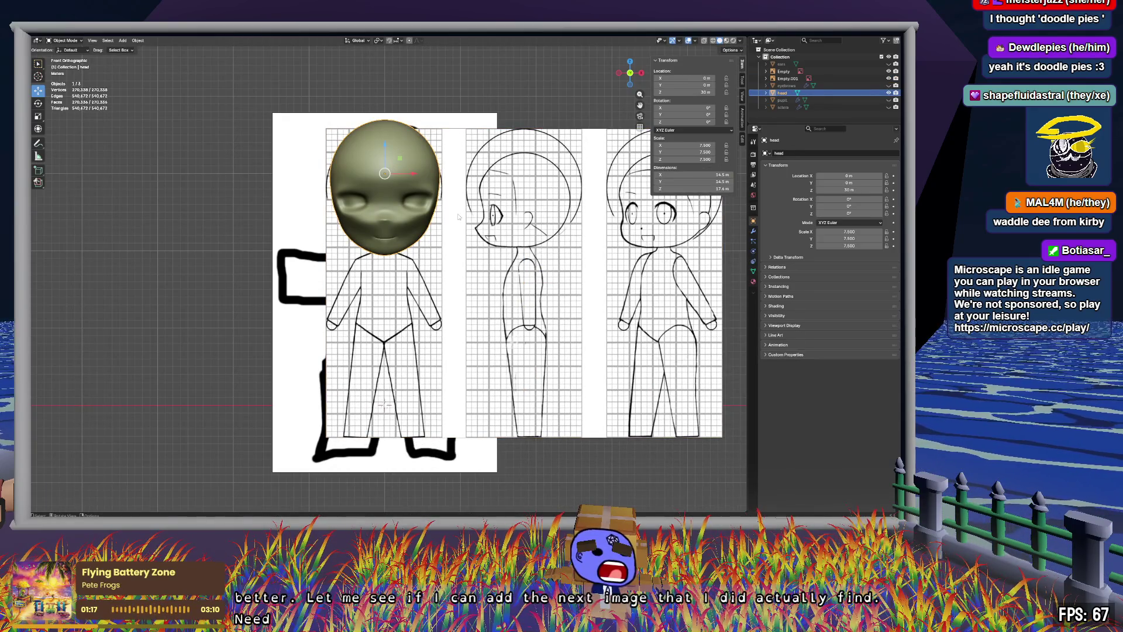
pyautogui.hotkey('alt', 'z')
pyautogui.click(575, 263)
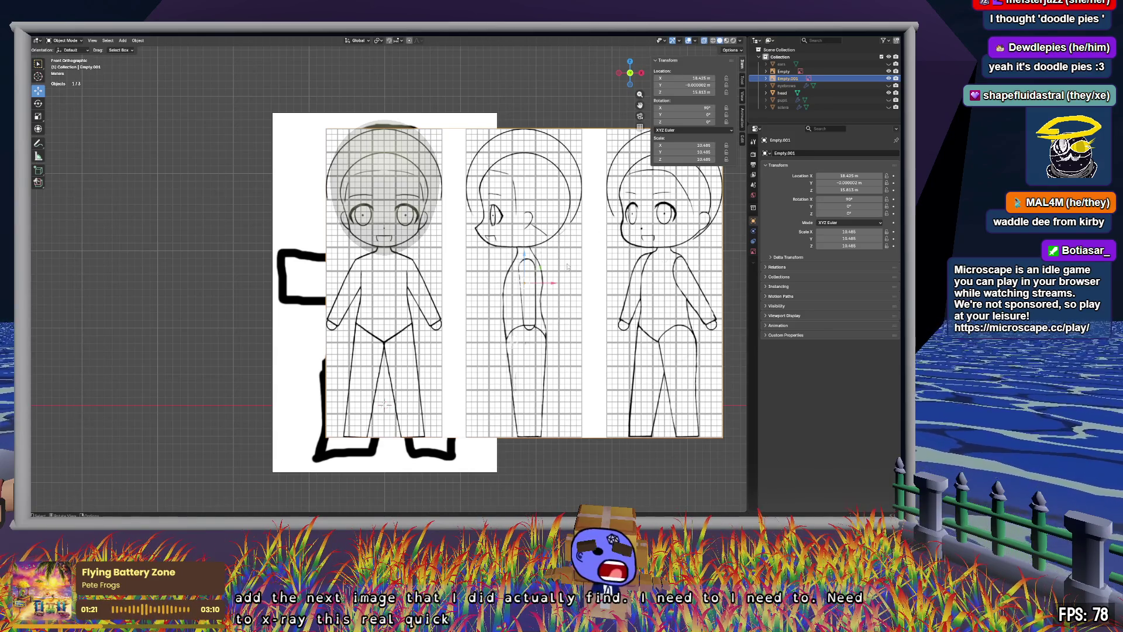
pyautogui.press('g')
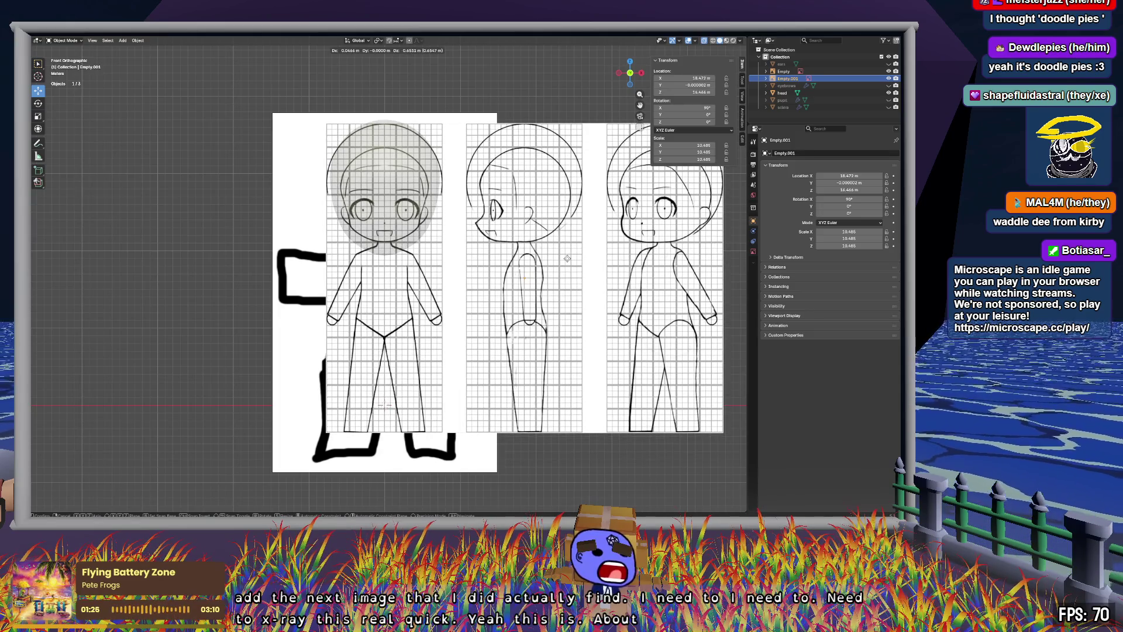
pyautogui.click(567, 258)
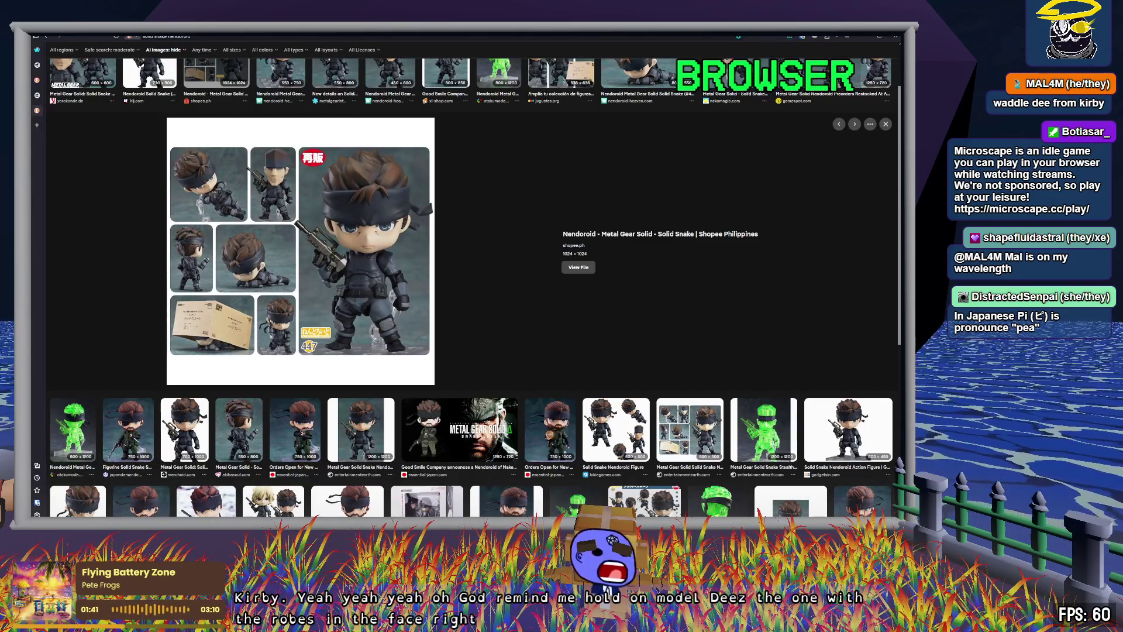
# Search DuckDuckGo for 'waddle dee kirby' in a new tab and preview a large Waddle Dee image.
pyautogui.hotkey('ctrl', 't')
pyautogui.write('waddle')
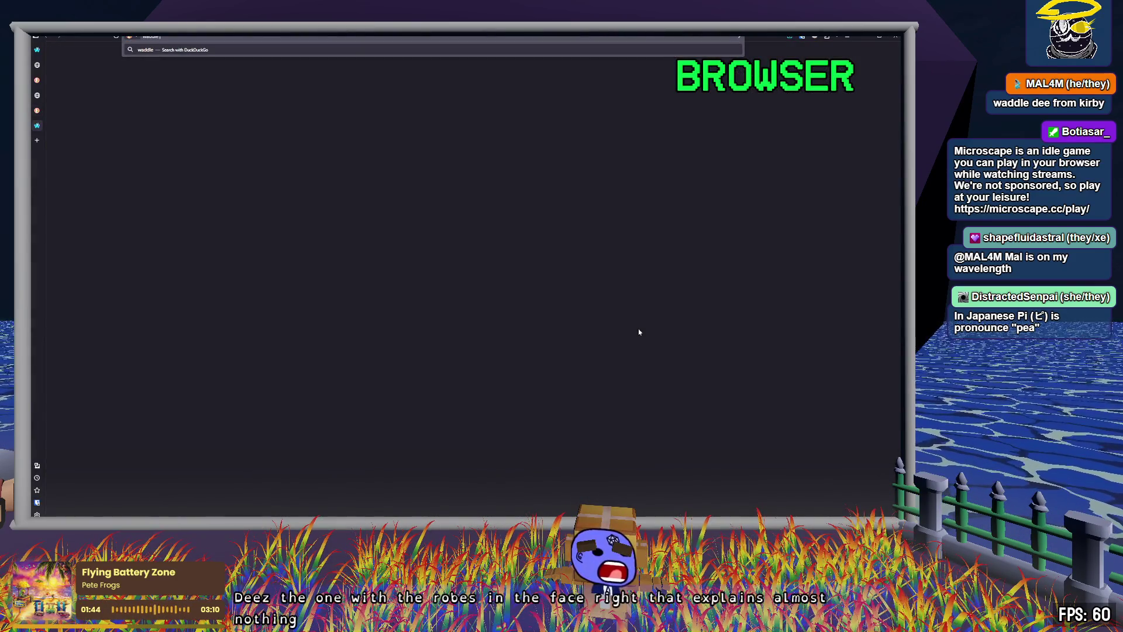
pyautogui.write(' dee kirby')
pyautogui.press('Return')
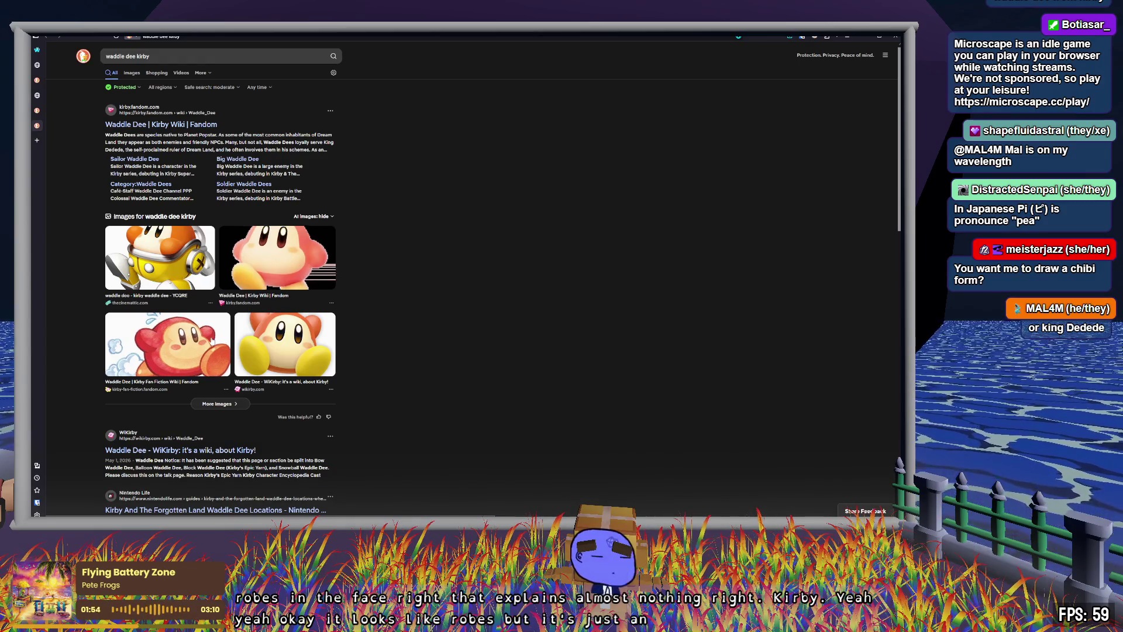
pyautogui.click(190, 338)
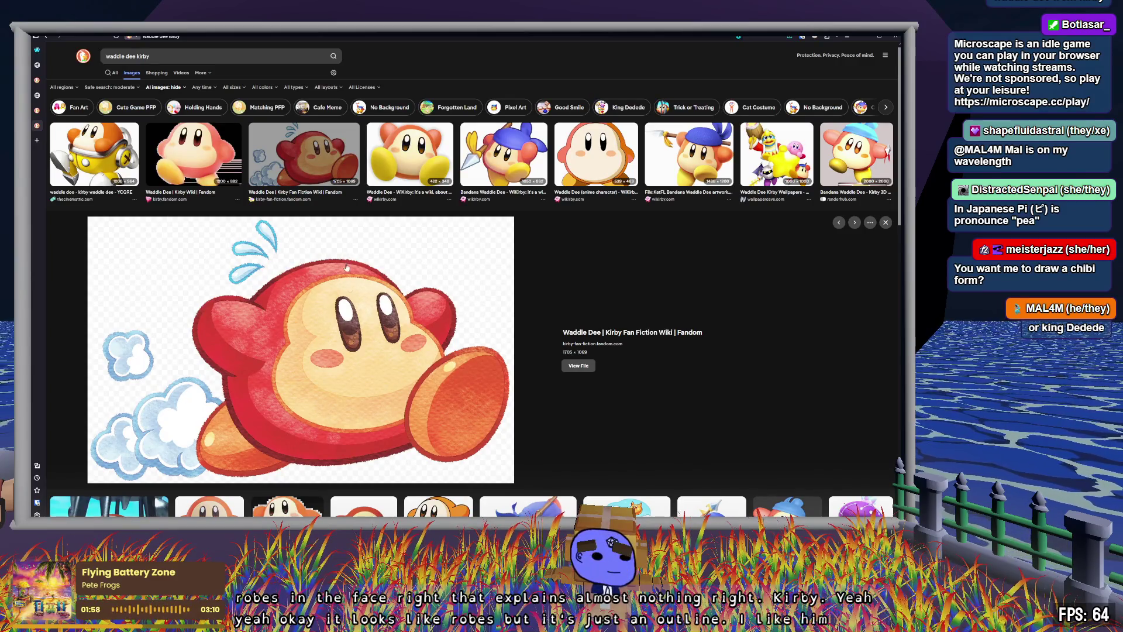
pyautogui.scroll(-2, 349, 293)
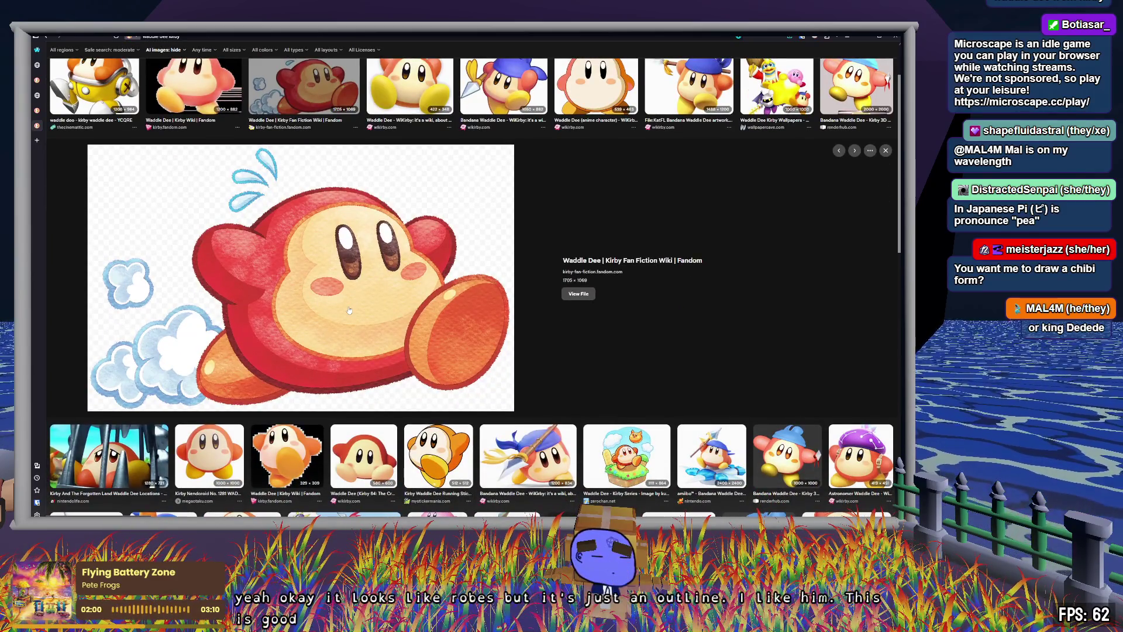